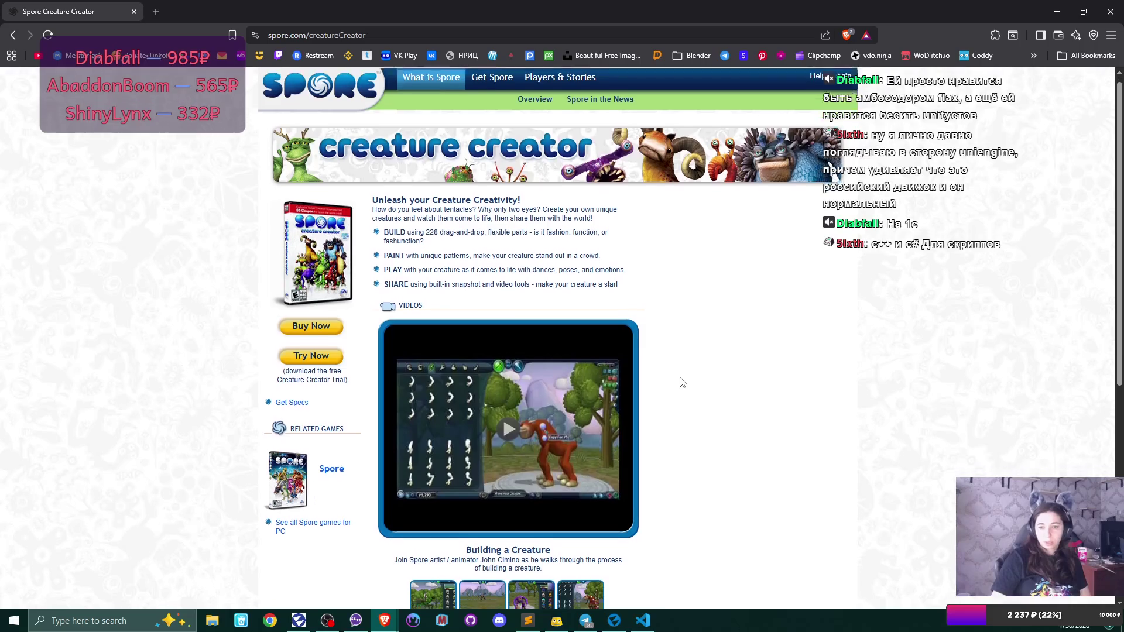
- Open the Spore Creature Creator Tutorial 1 video and nudge it forward a few seconds
scroll(682, 382, "down", 1)
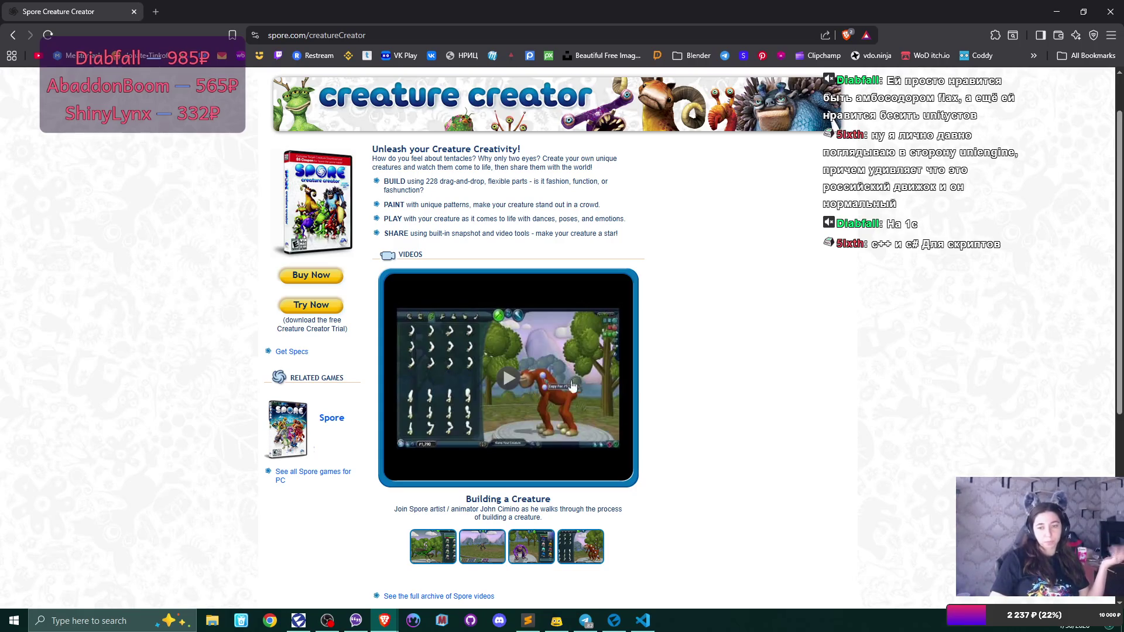
left_click(571, 346)
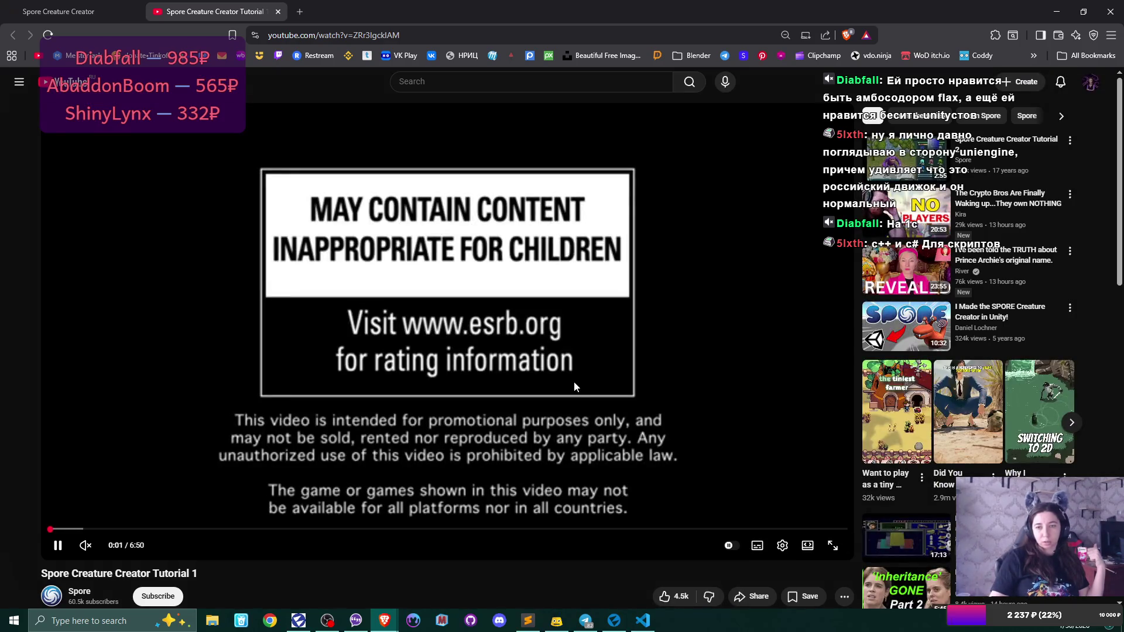
left_click_drag(59, 529, 97, 530)
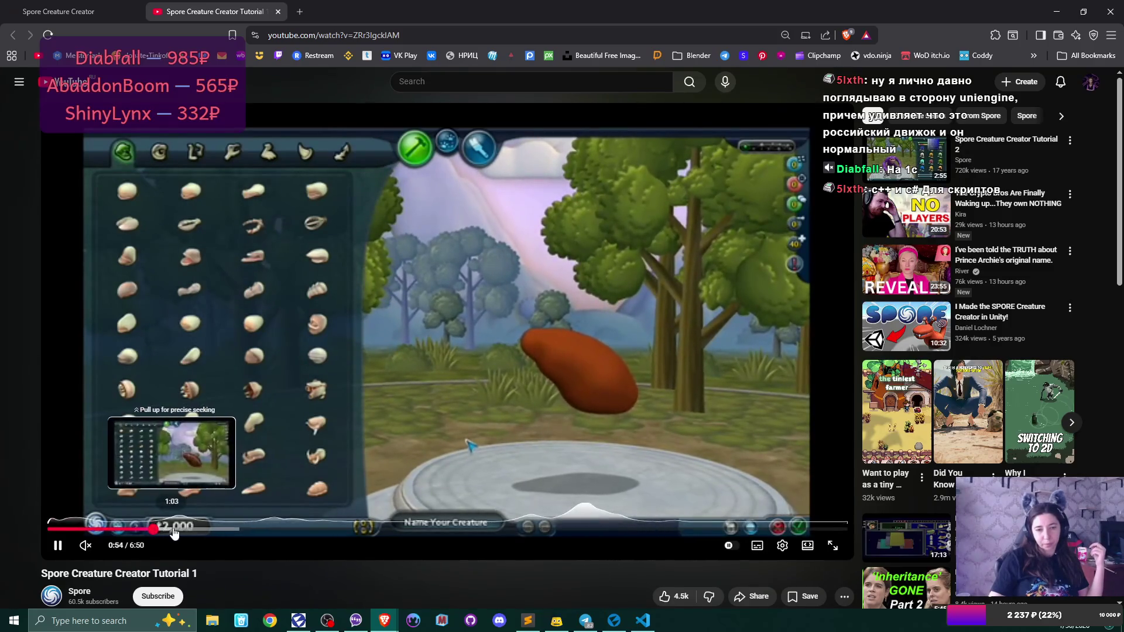
- Skip the tutorial ahead through 1:05, 1:36, the mouth and eye stages to 3:02
left_click(176, 529)
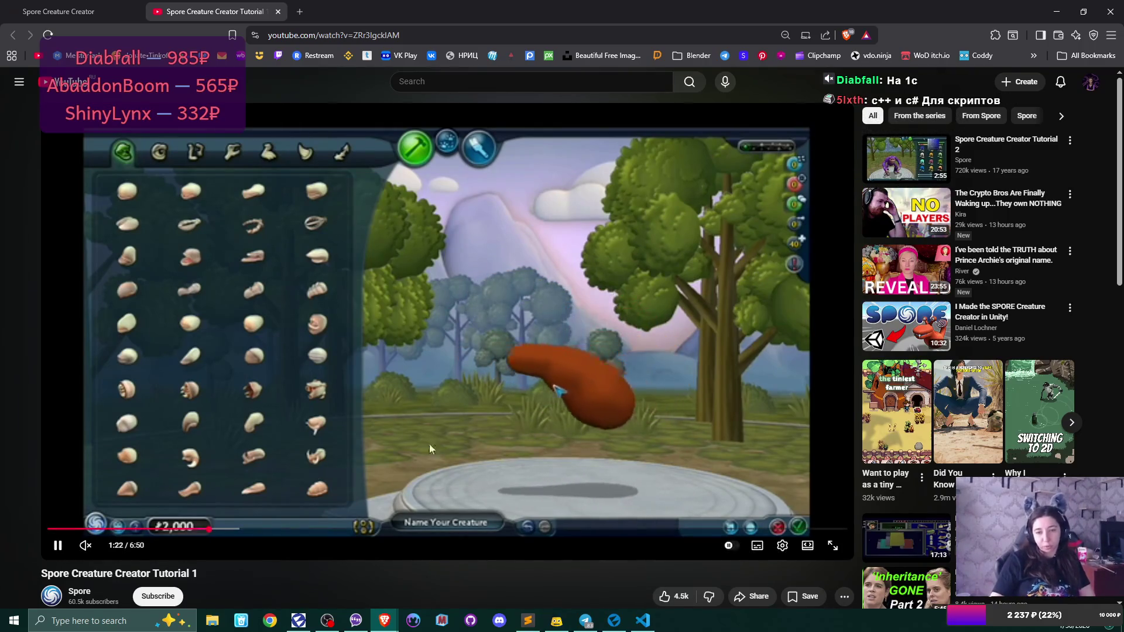
left_click(233, 527)
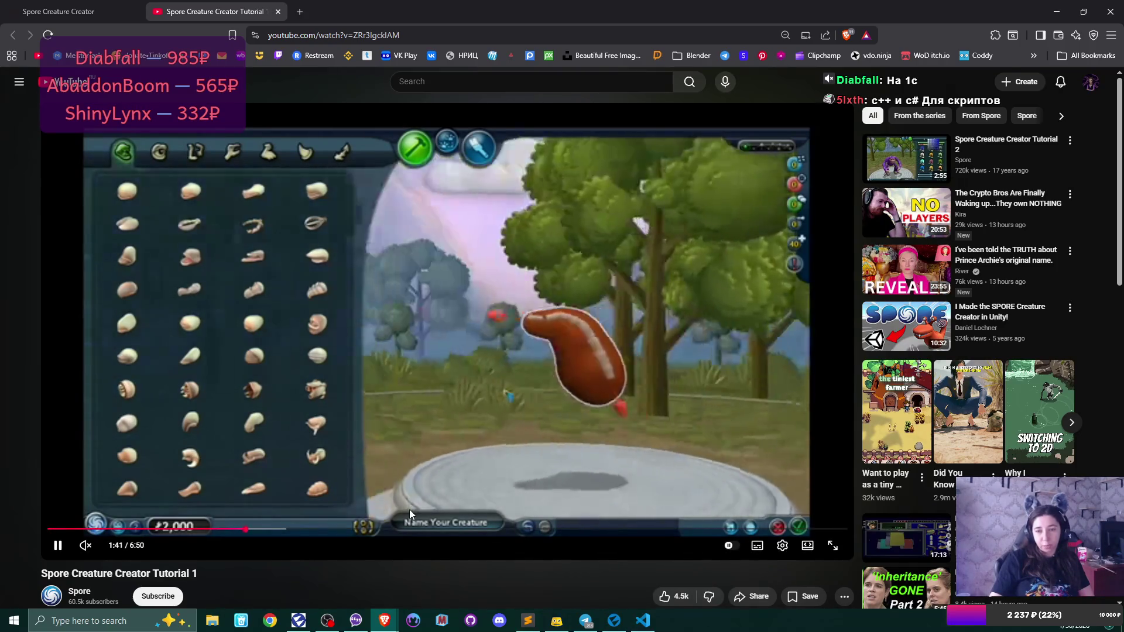
left_click(279, 530)
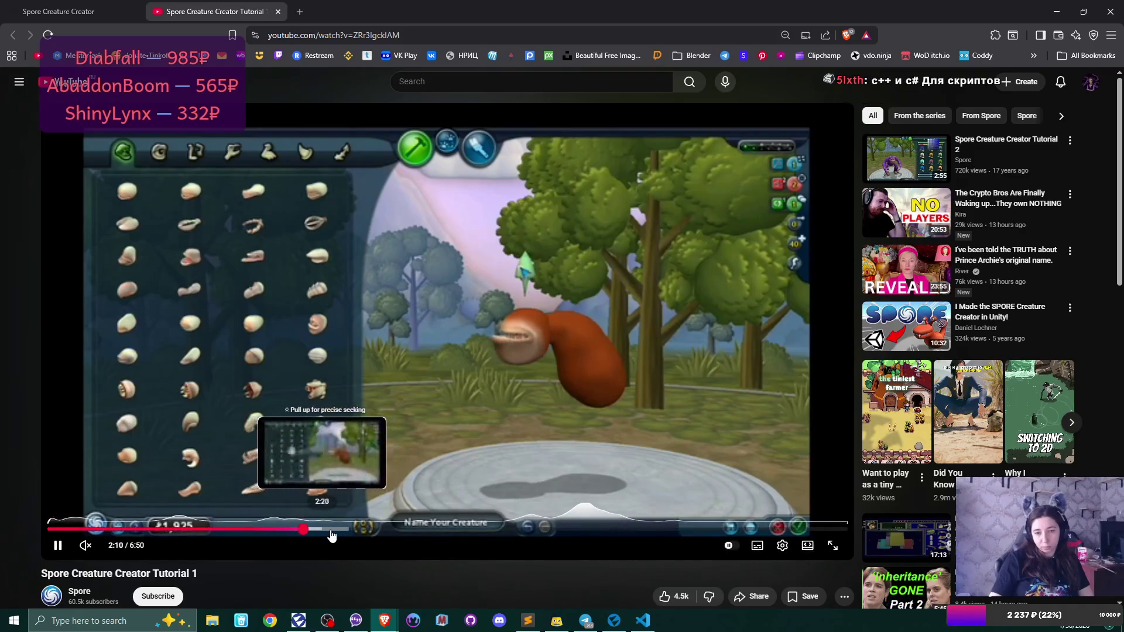
left_click(351, 529)
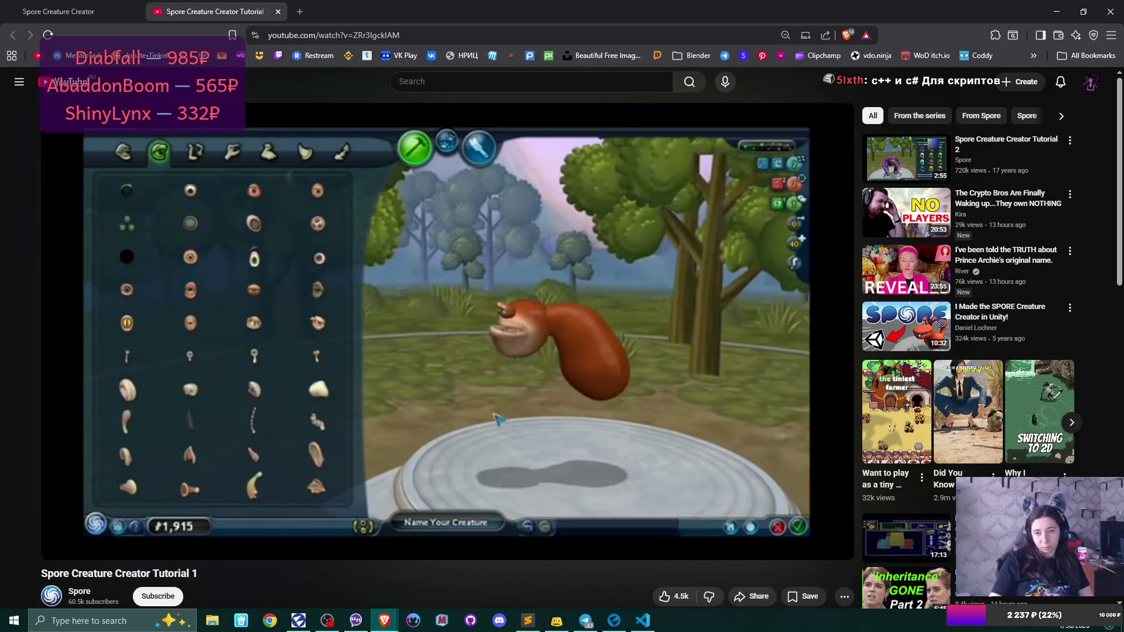
left_click(404, 529)
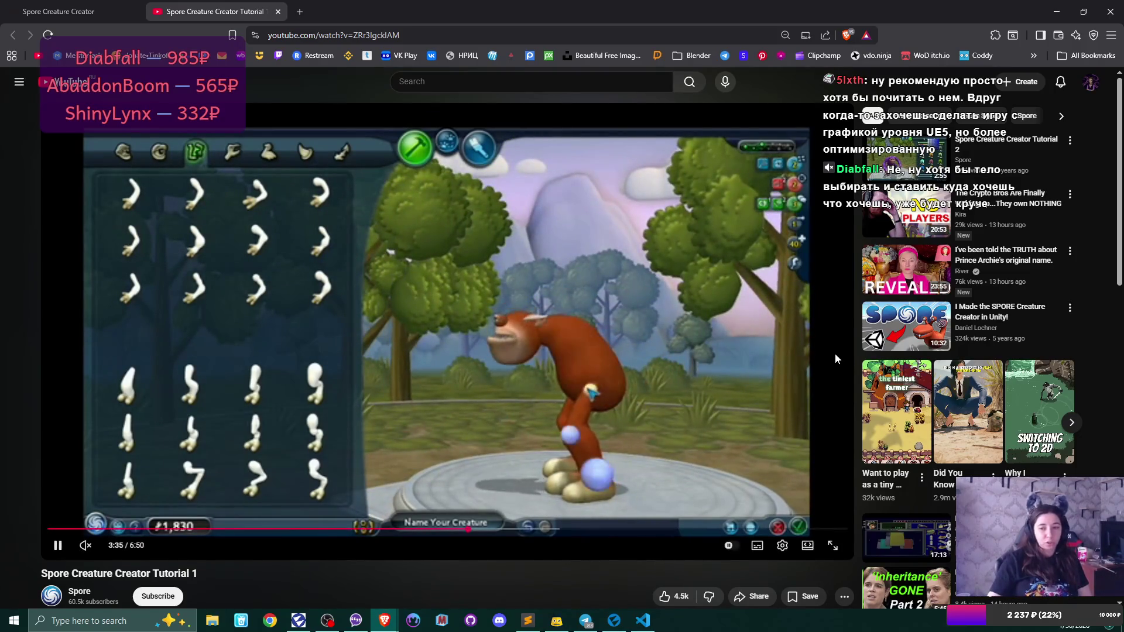
- Open and dismiss the player's context menu, then pause the tutorial at 3:52
right_click(815, 362)
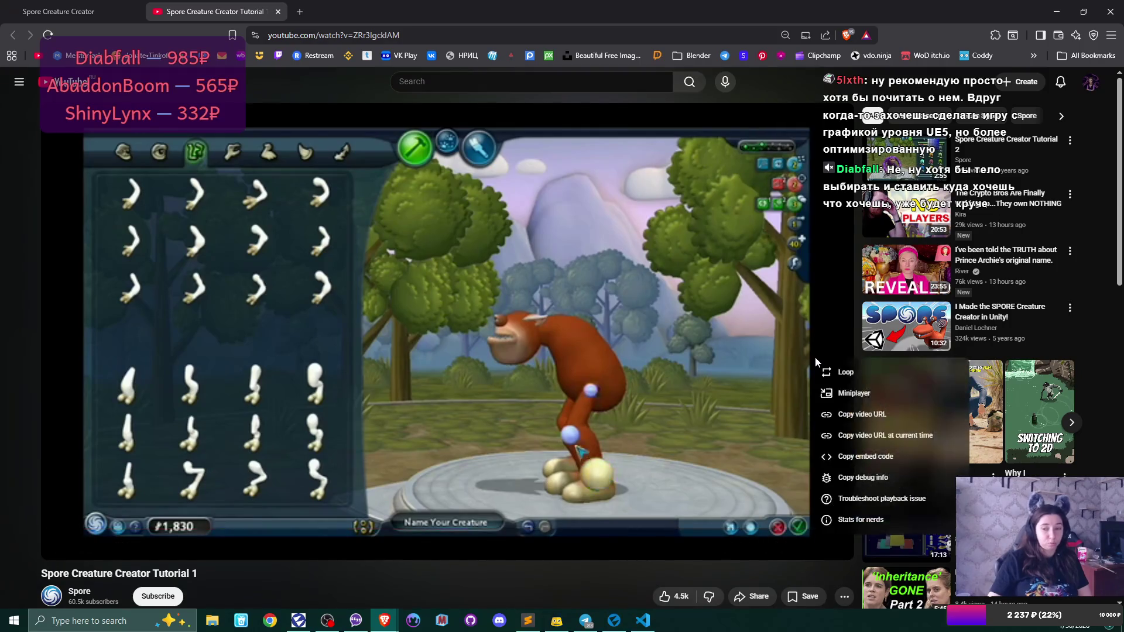
left_click(739, 304)
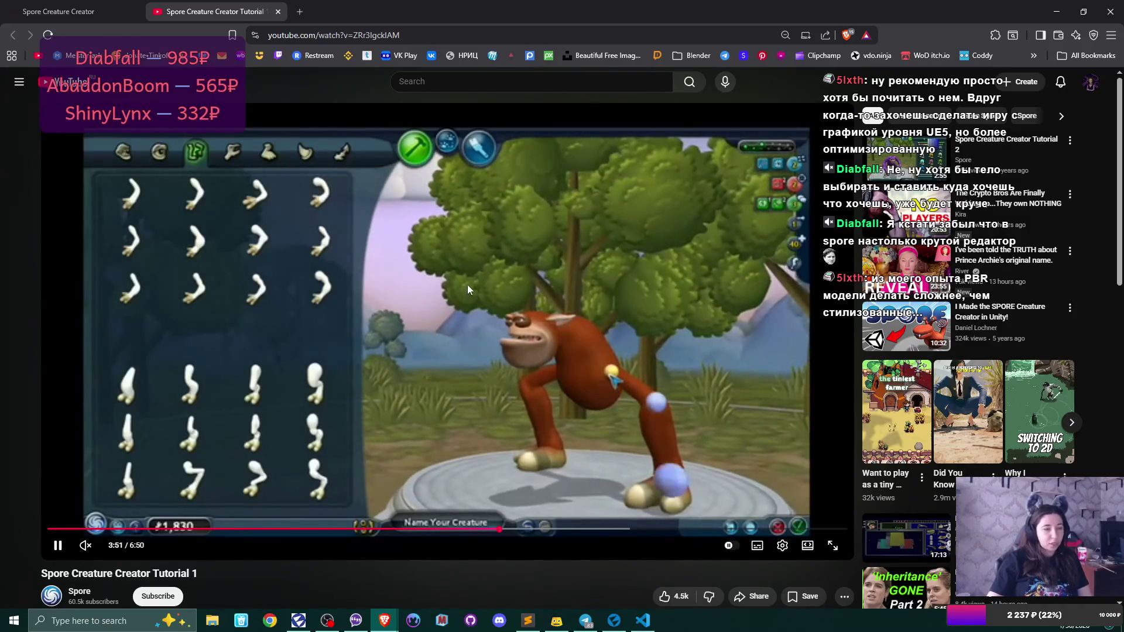
left_click(460, 286)
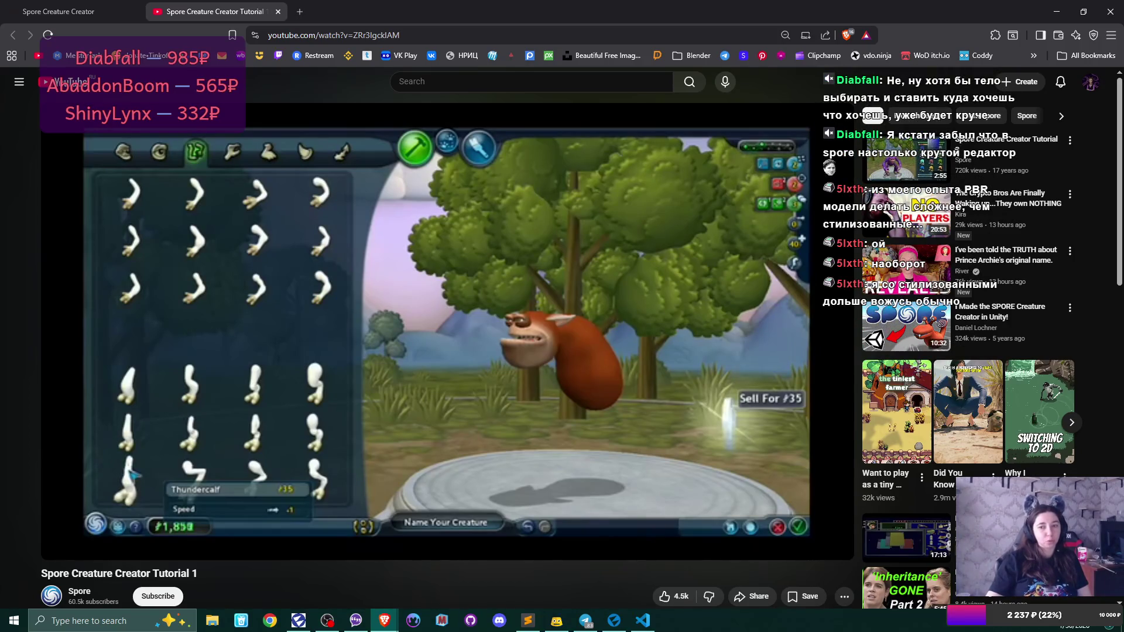
- Play the tutorial on to 4:40, pause it, and close the YouTube tab
left_click(284, 367)
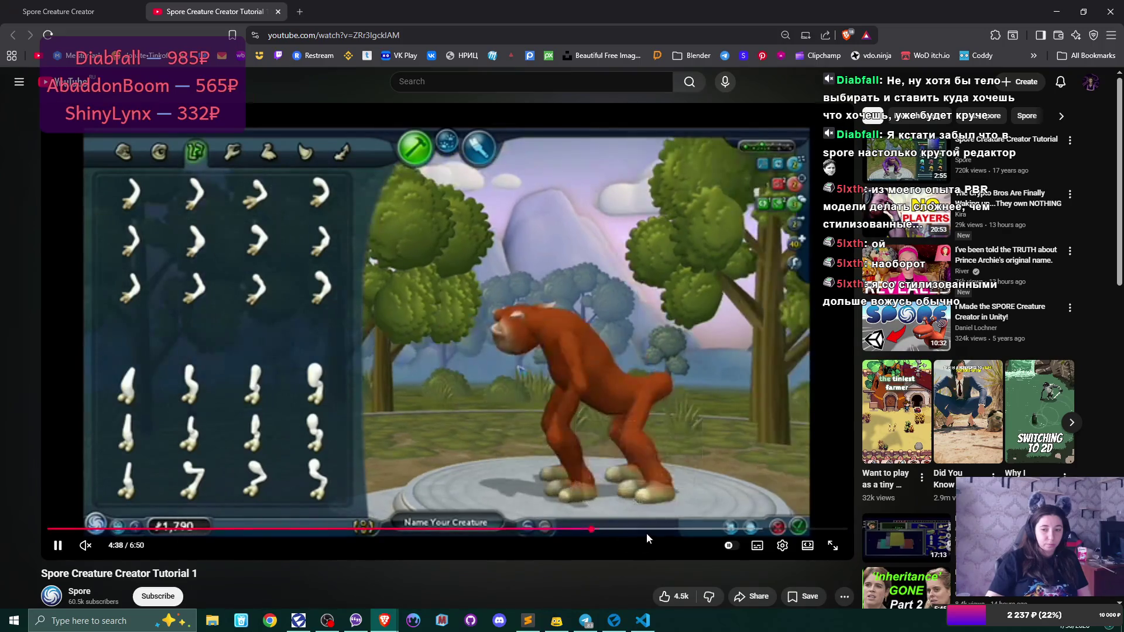
left_click(571, 292)
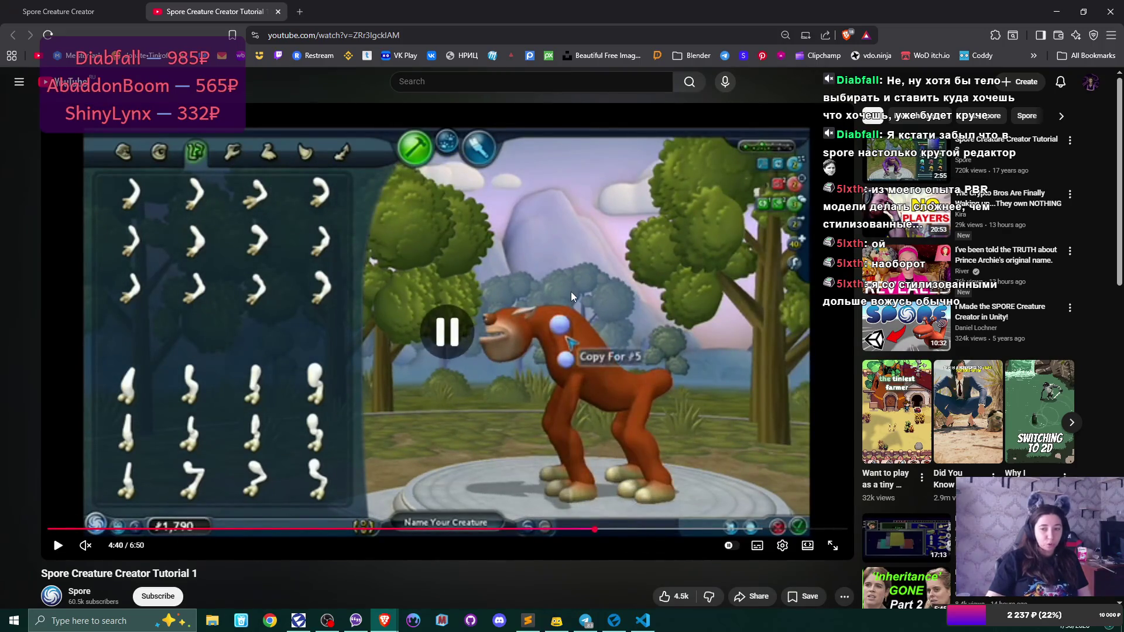
left_click(278, 12)
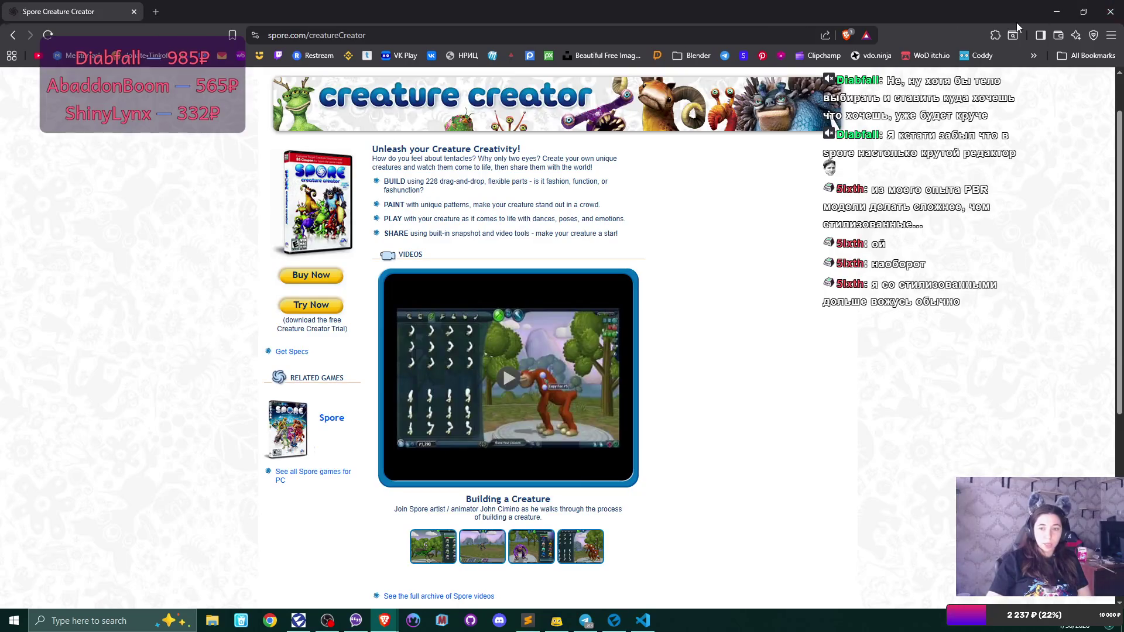
- Close the browser and the Flax project launcher, then switch back to the browser
left_click(134, 11)
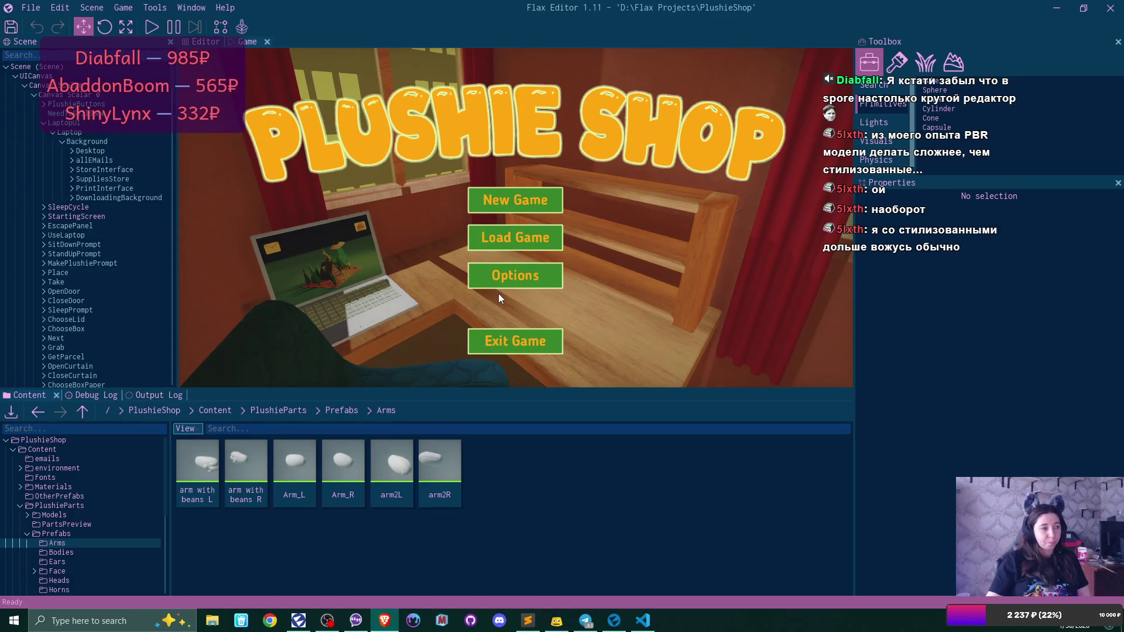
key("alt+Tab")
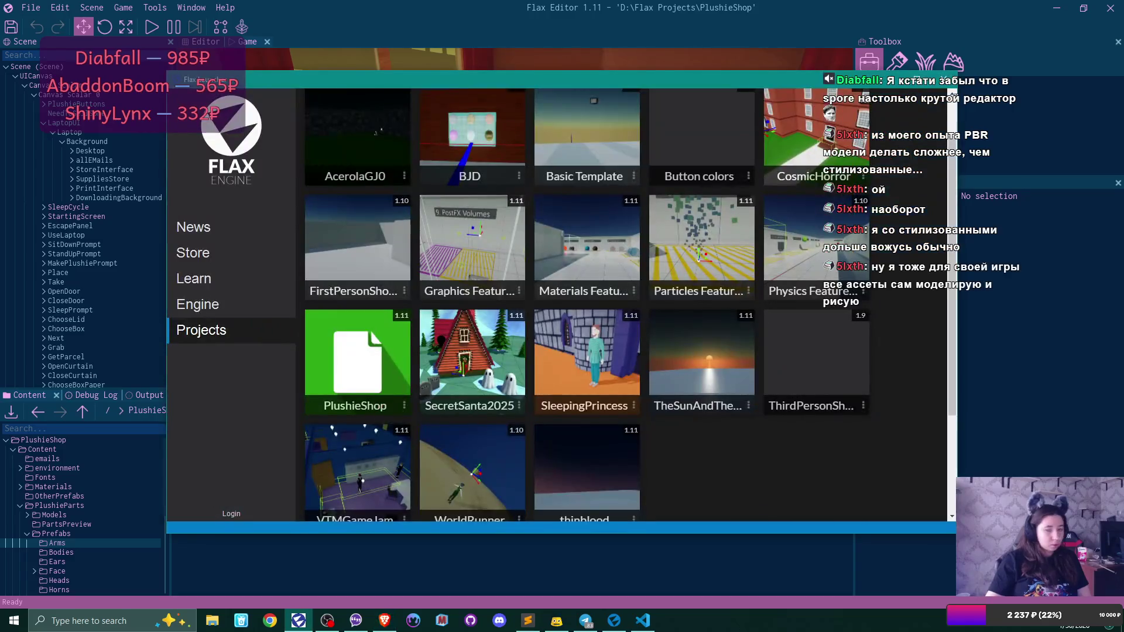
left_click(907, 85)
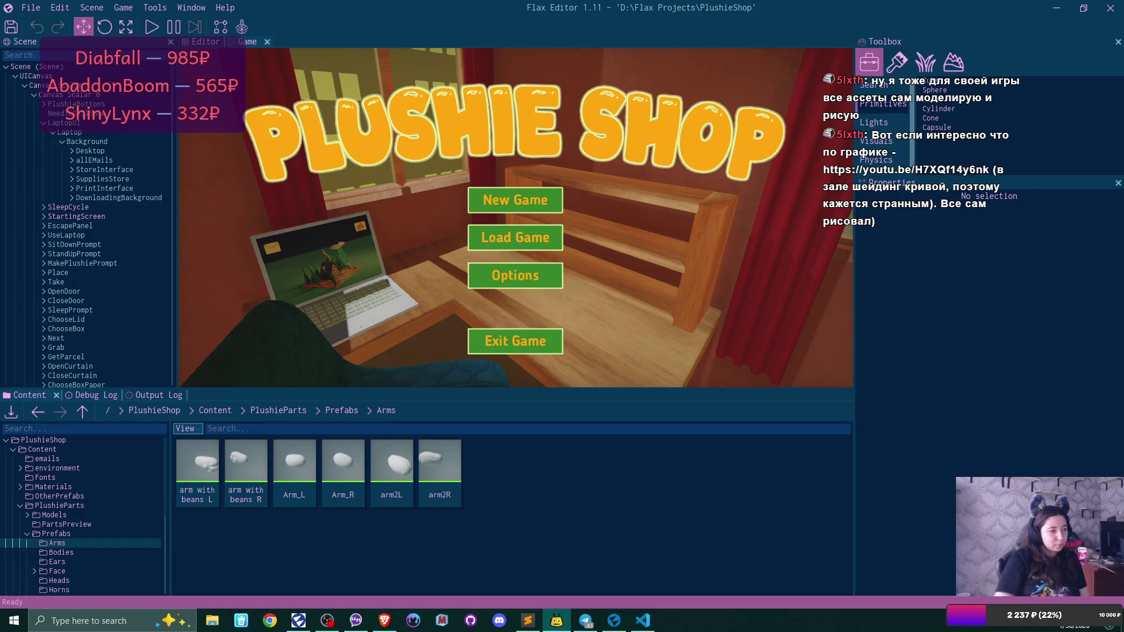
key("alt+Tab")
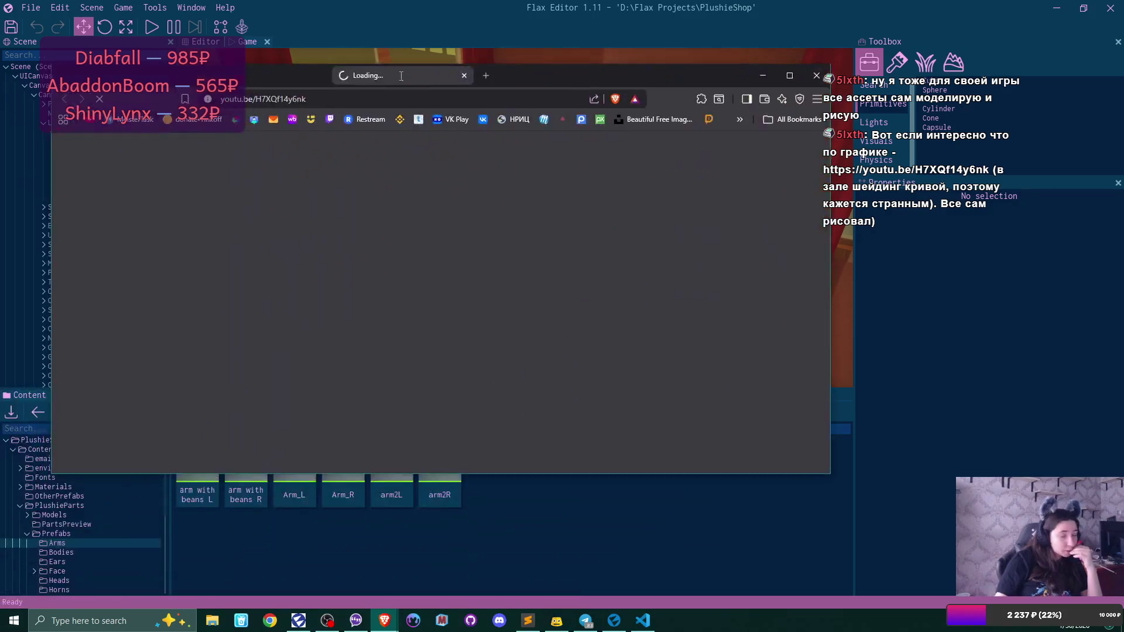
- Reload the Lovette 0.1.2C video page after its playback error and open the V2 VPN client
mouse_move(759, 84)
left_mouse_down()
mouse_move(852, 83)
mouse_move(732, 0)
left_mouse_up()
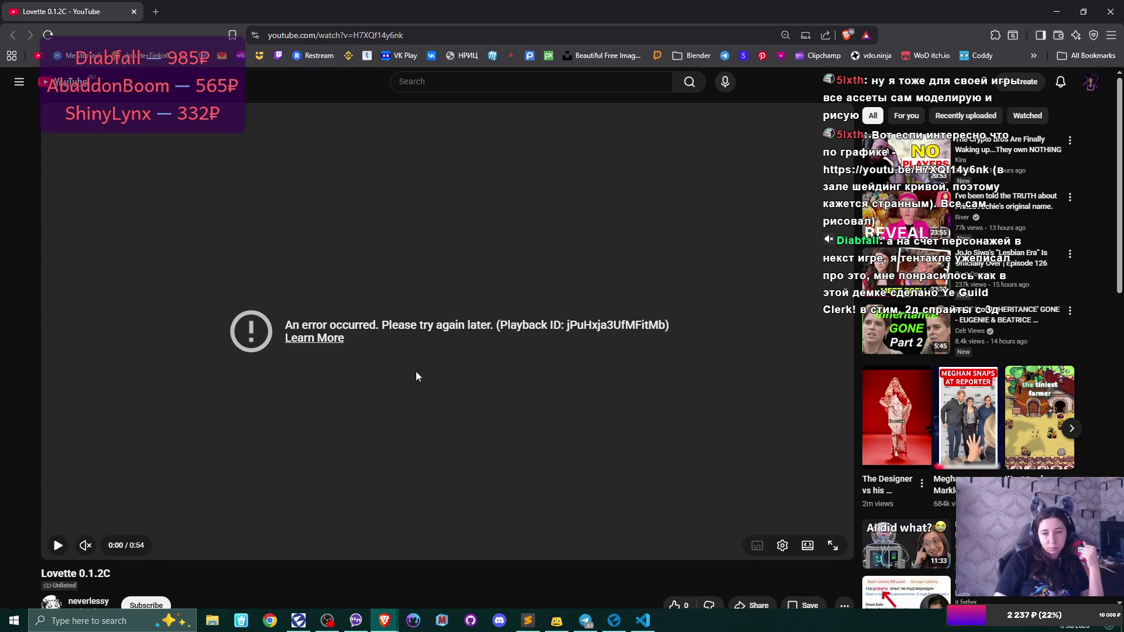
key("F5")
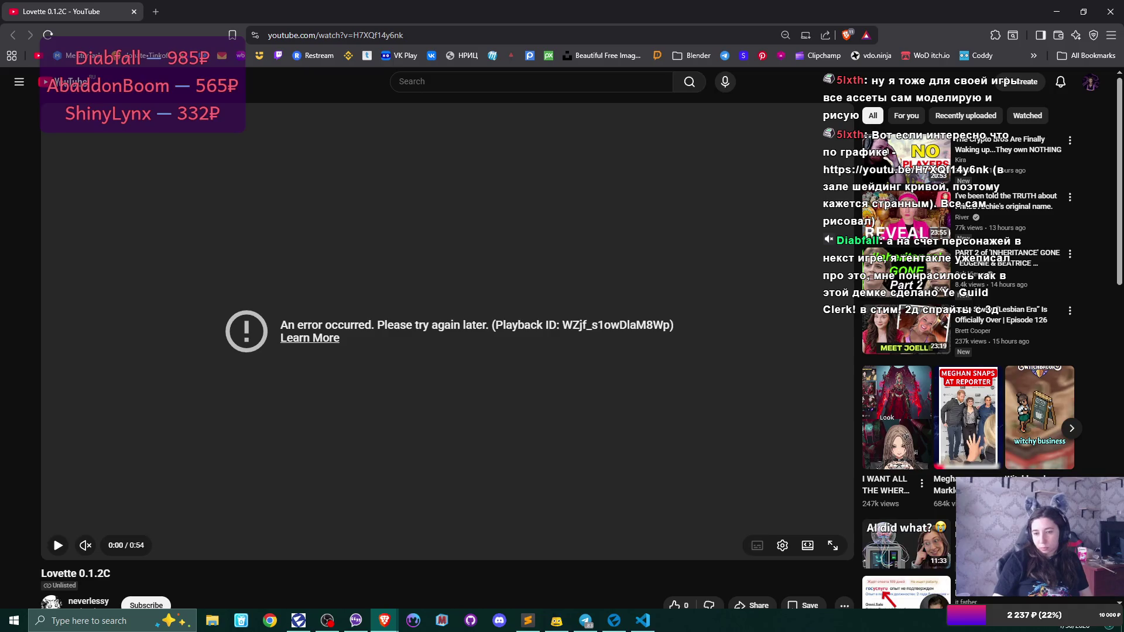
left_click(971, 628)
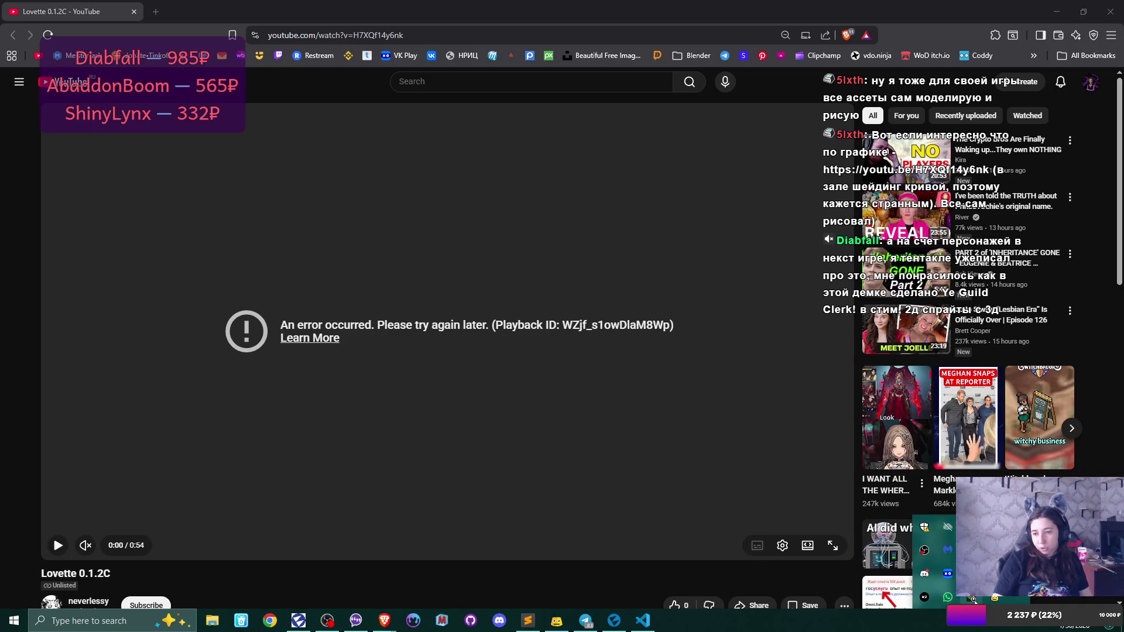
left_click(924, 597)
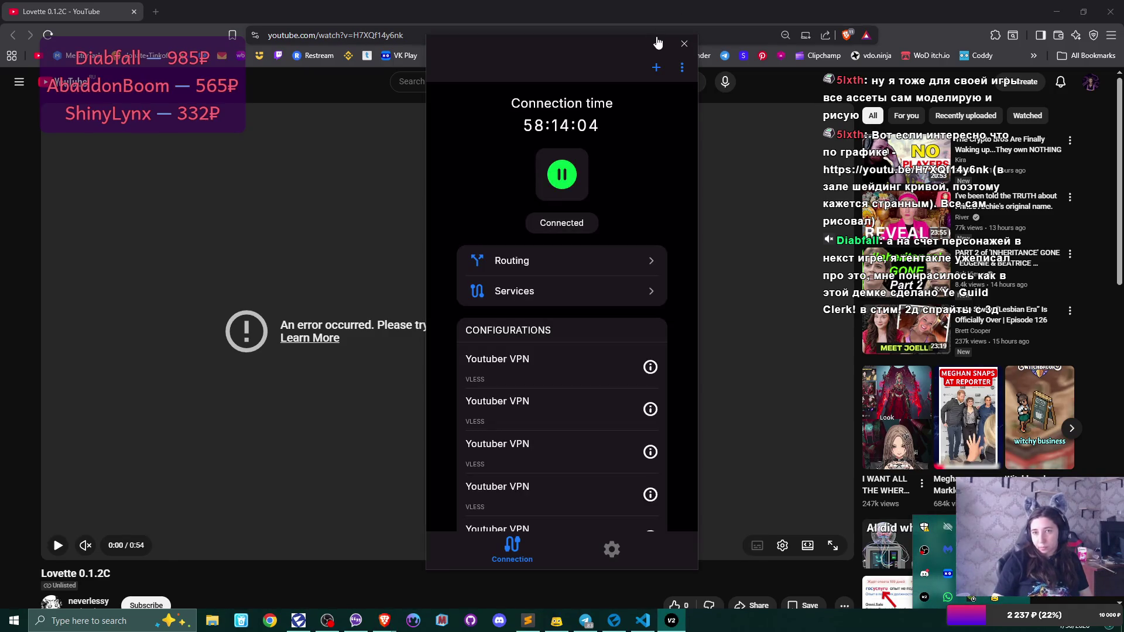
- Close the VPN client, reload the Lovette video page, and close the browser after playback
left_click(657, 42)
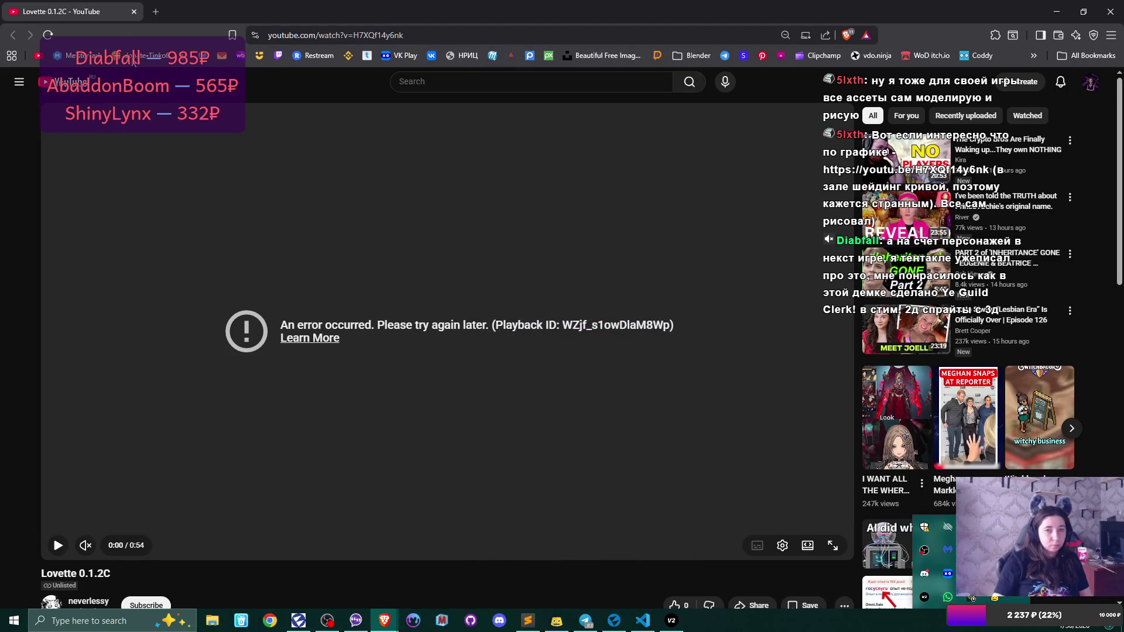
left_click(47, 35)
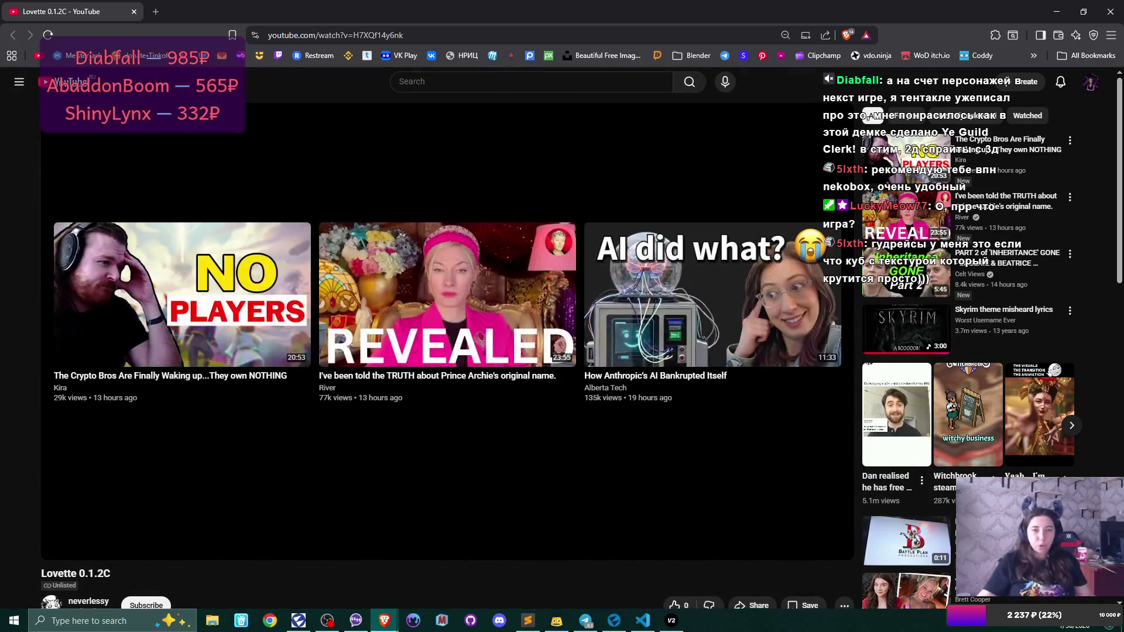
left_click(134, 11)
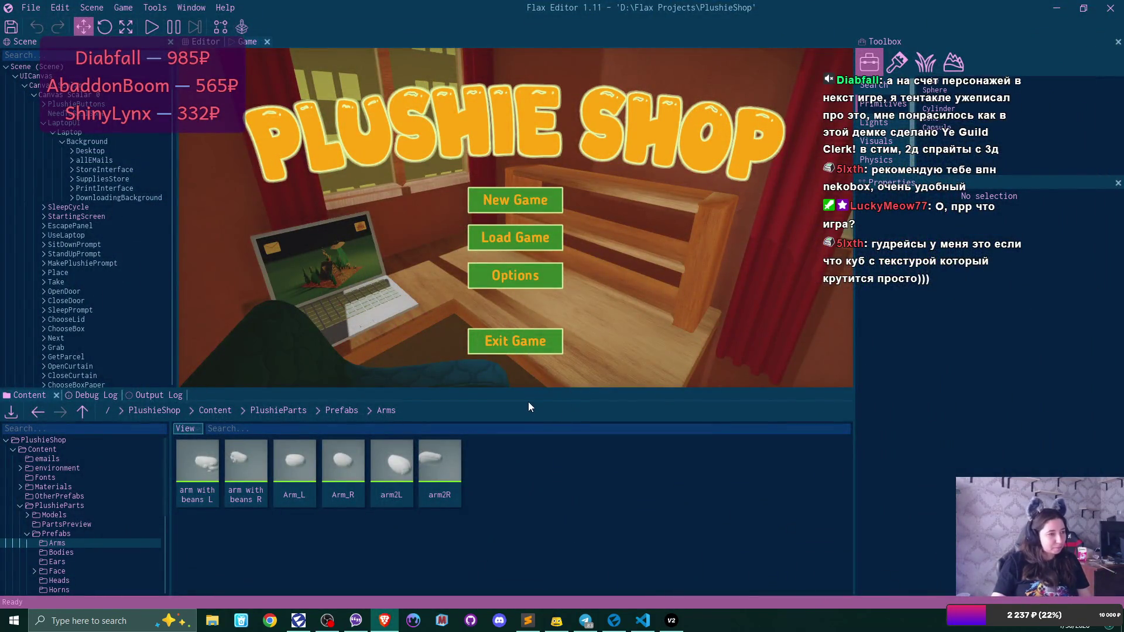
- Open Steam from the system tray and search its store for 'Ye Guild Clerk!'
left_click(974, 627)
left_click(943, 493)
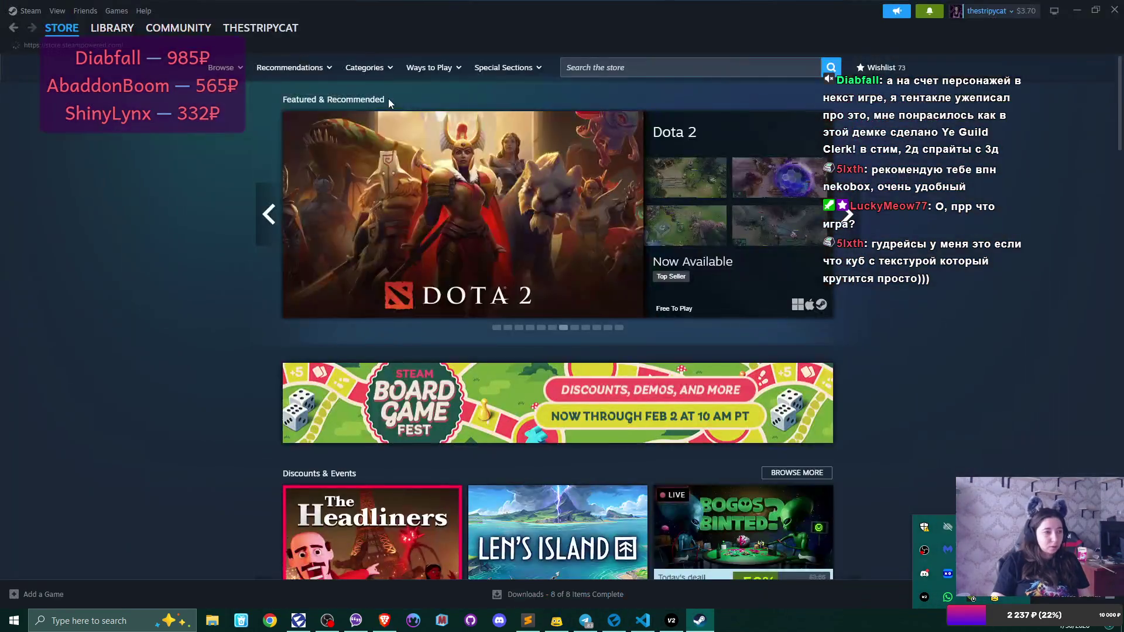
left_click(643, 64)
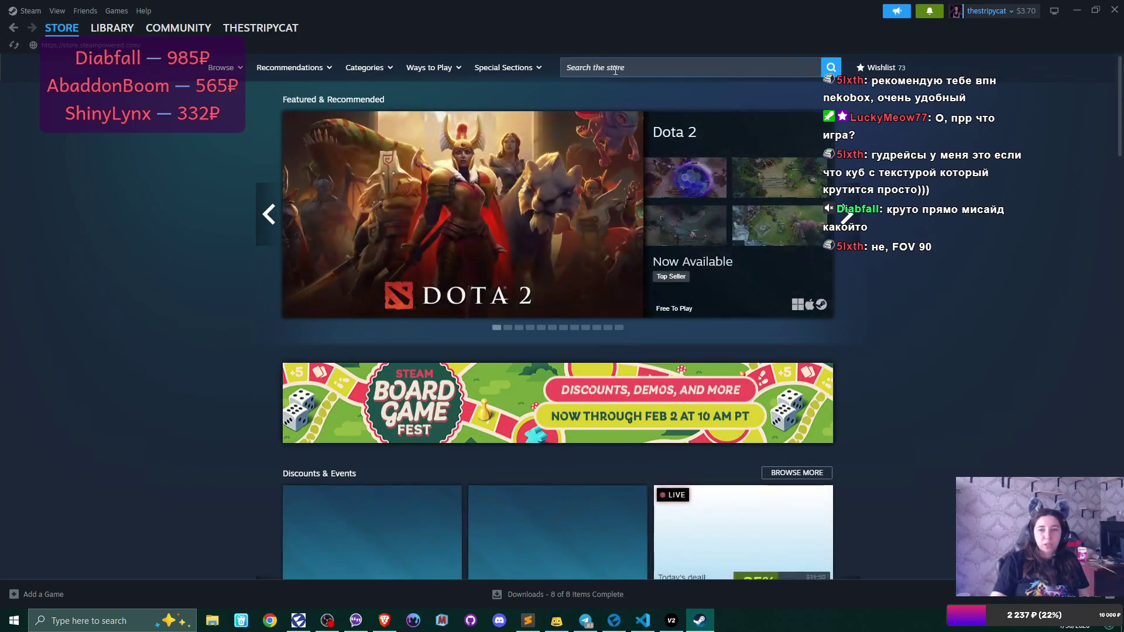
left_click(681, 59)
type("Ye Guild Clerk!")
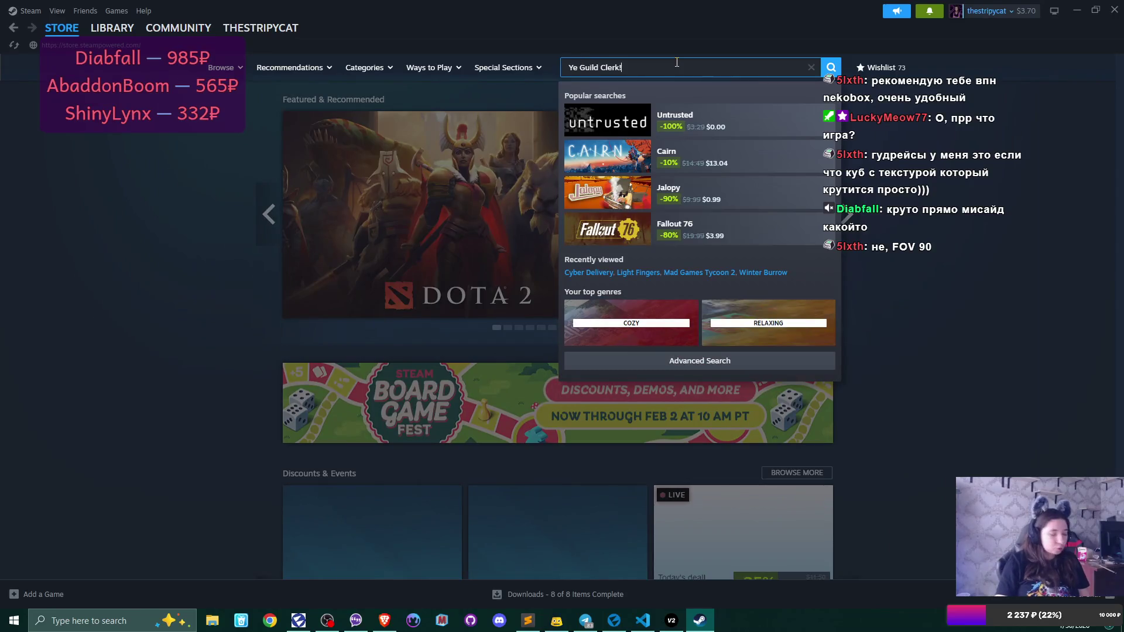
key("Return")
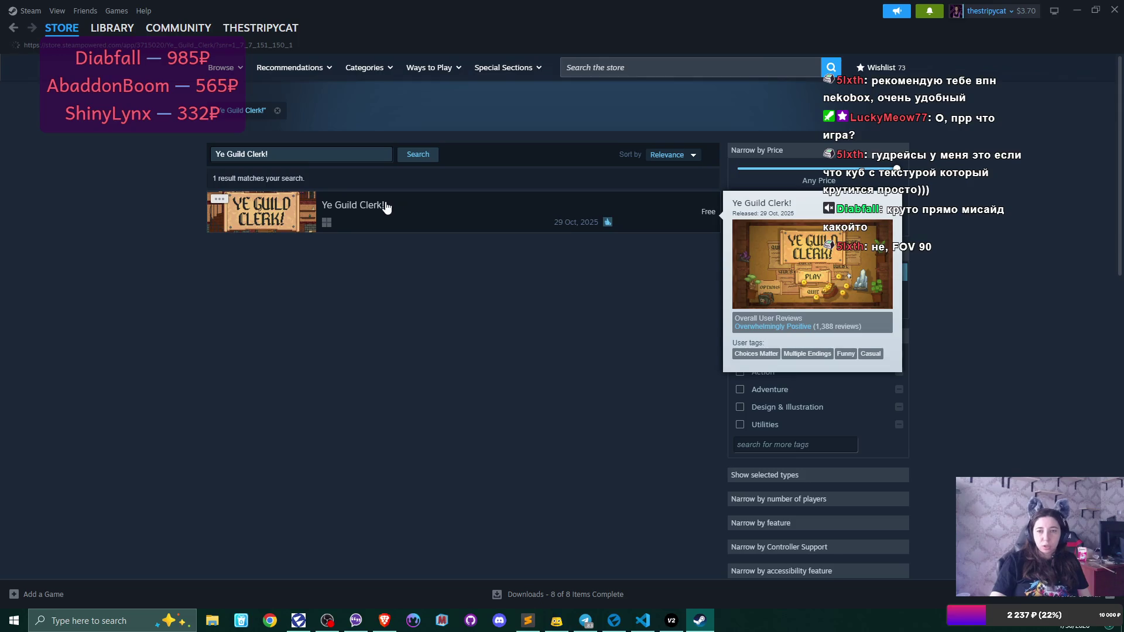
- Open the Ye Guild Clerk! store page from the search results
left_click(387, 208)
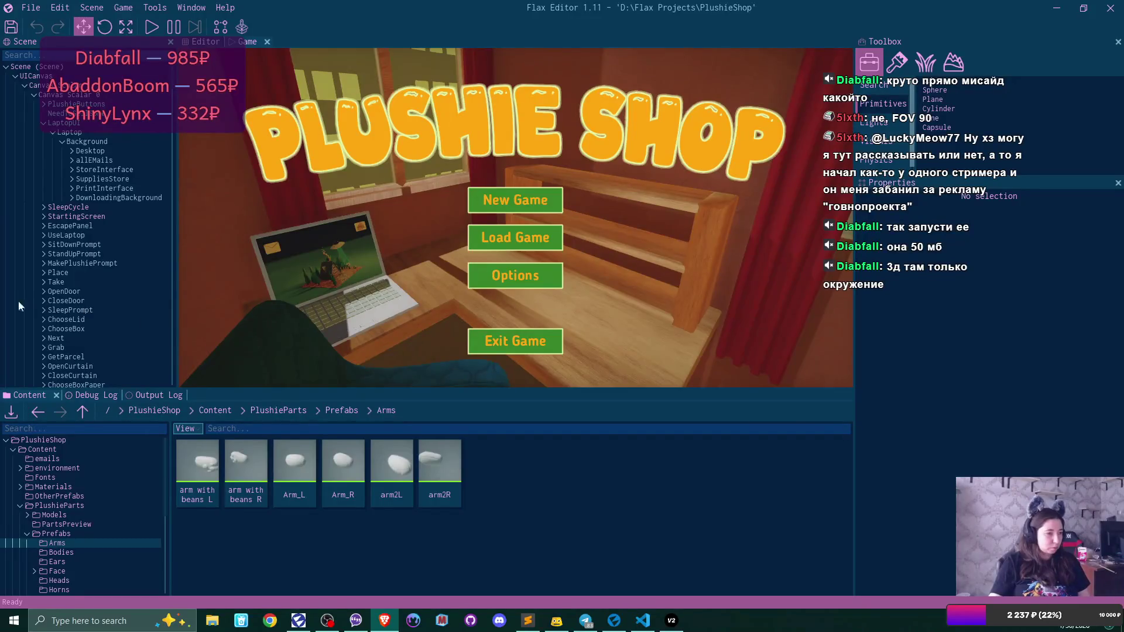
- Cycle through open windows, then open the V2 VPN client from the hidden tray icons
key("alt+Tab")
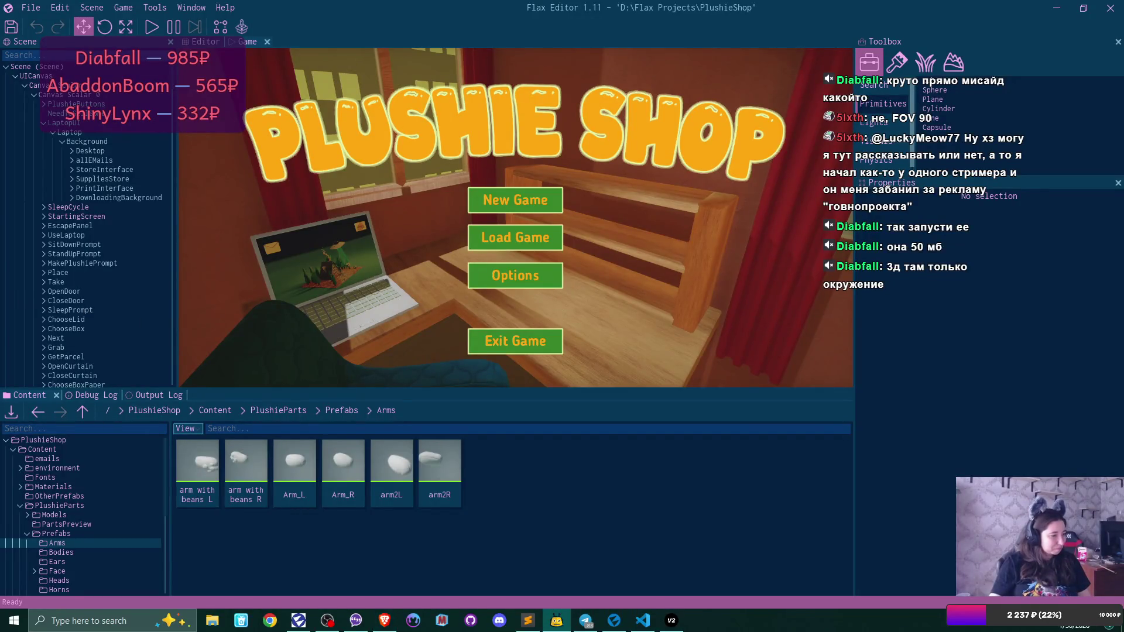
key("alt+Tab")
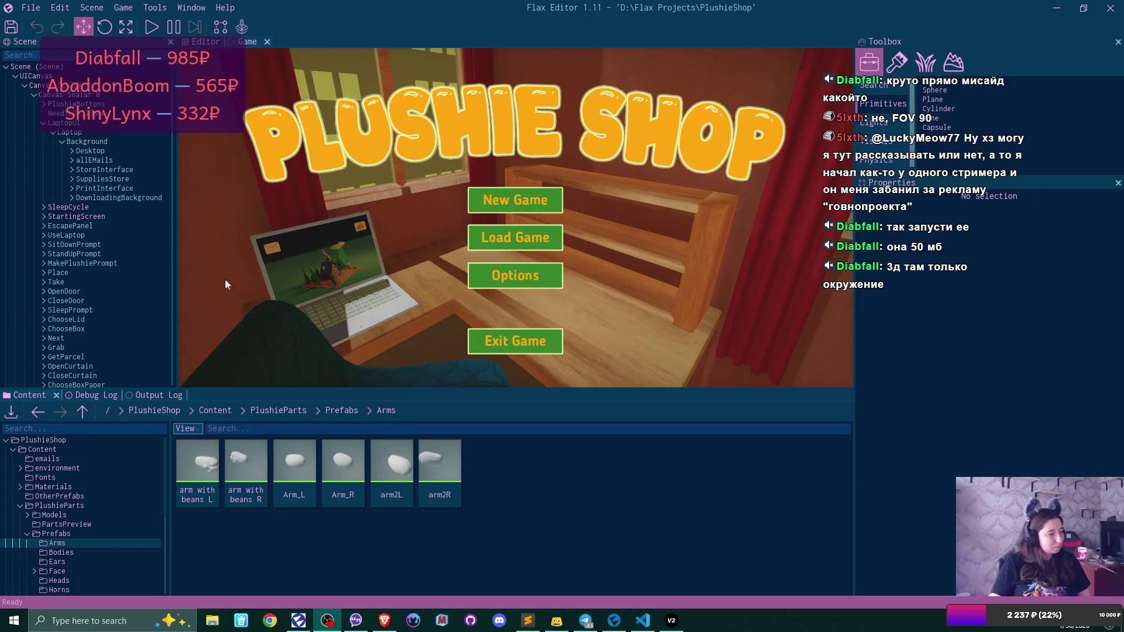
left_click(970, 627)
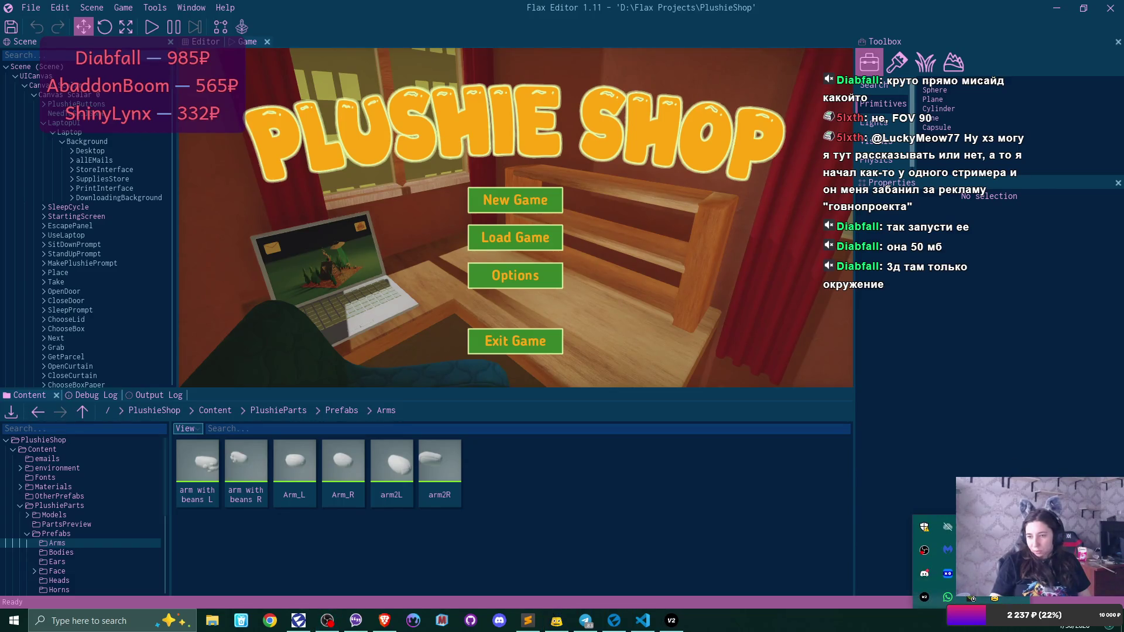
right_click(947, 527)
left_click(907, 287)
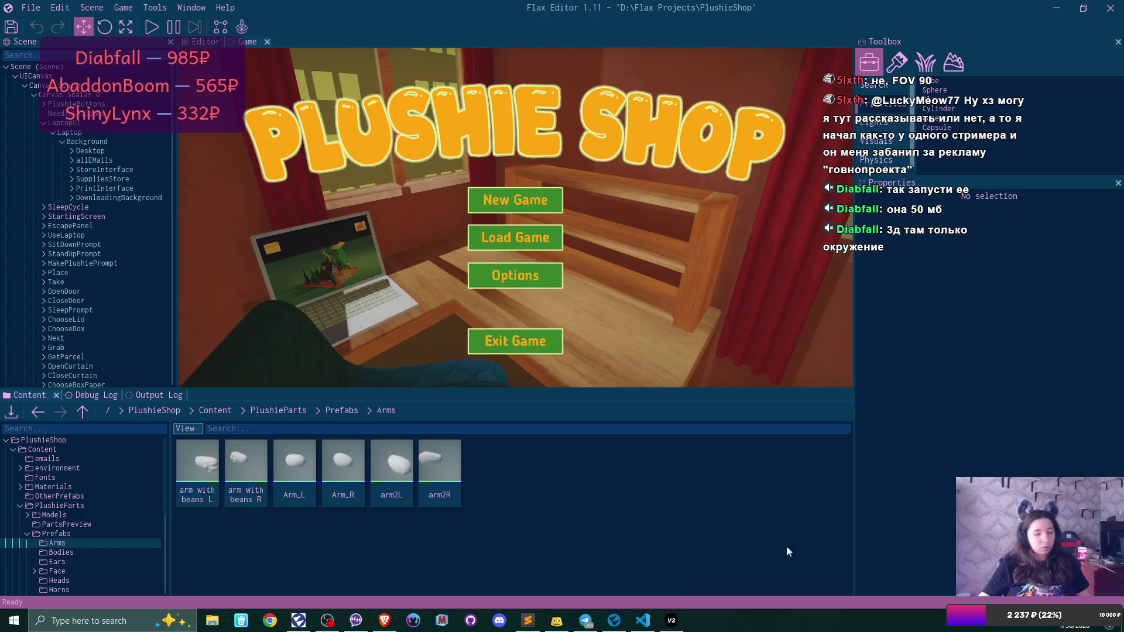
left_click(673, 622)
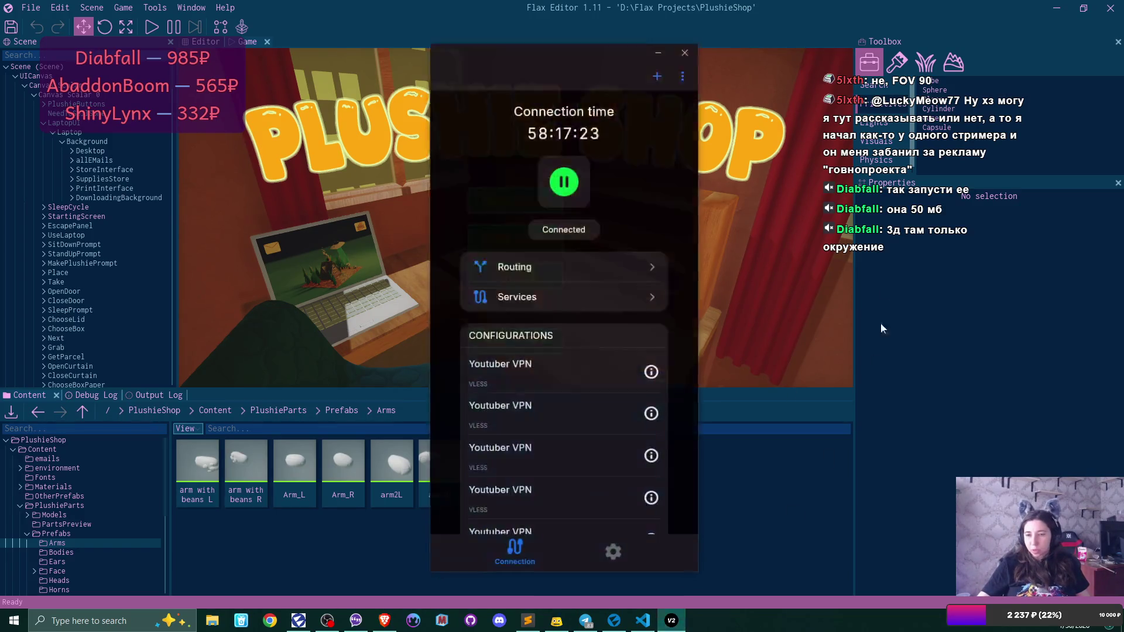
- Review the VPN's excluded Services list, then close the VPN client window
left_click(552, 296)
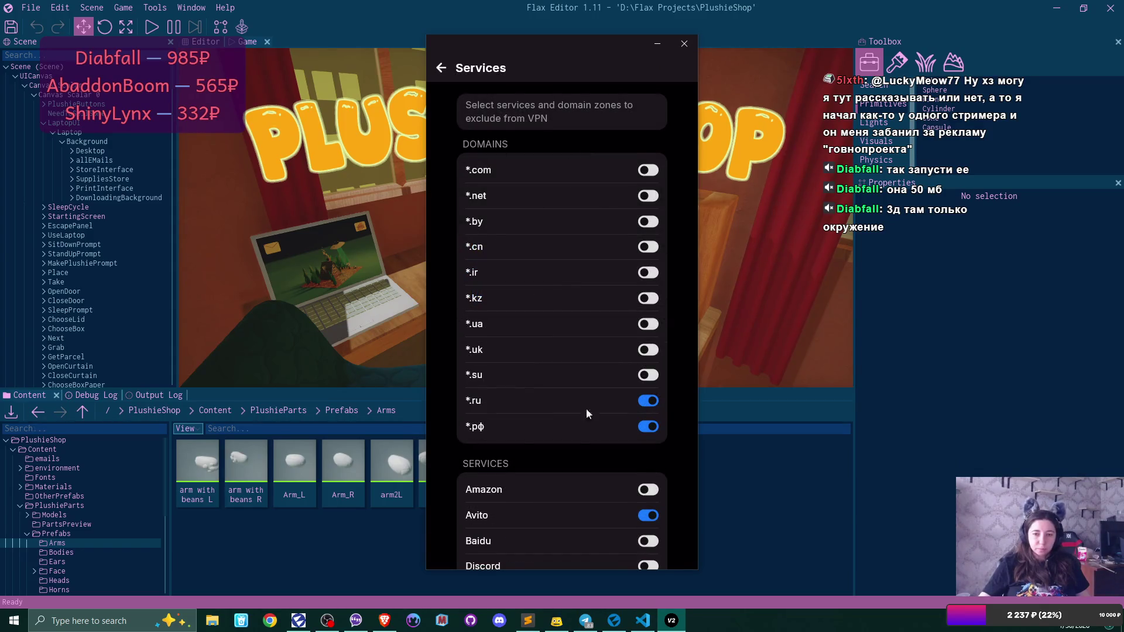
scroll(581, 294, "down", 8)
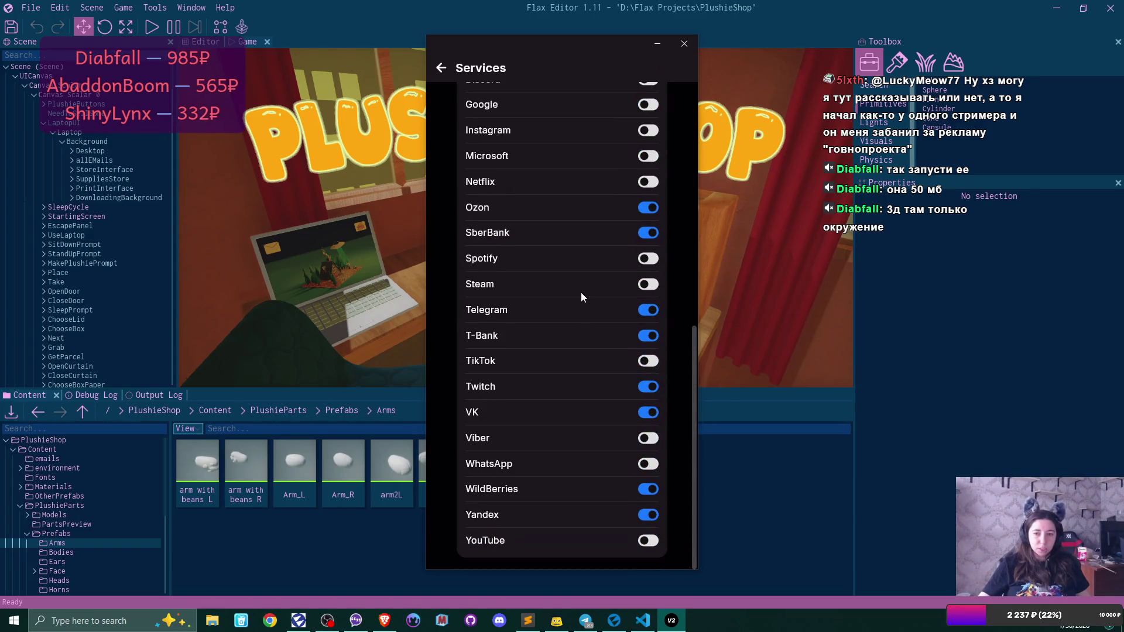
scroll(545, 282, "up", 8)
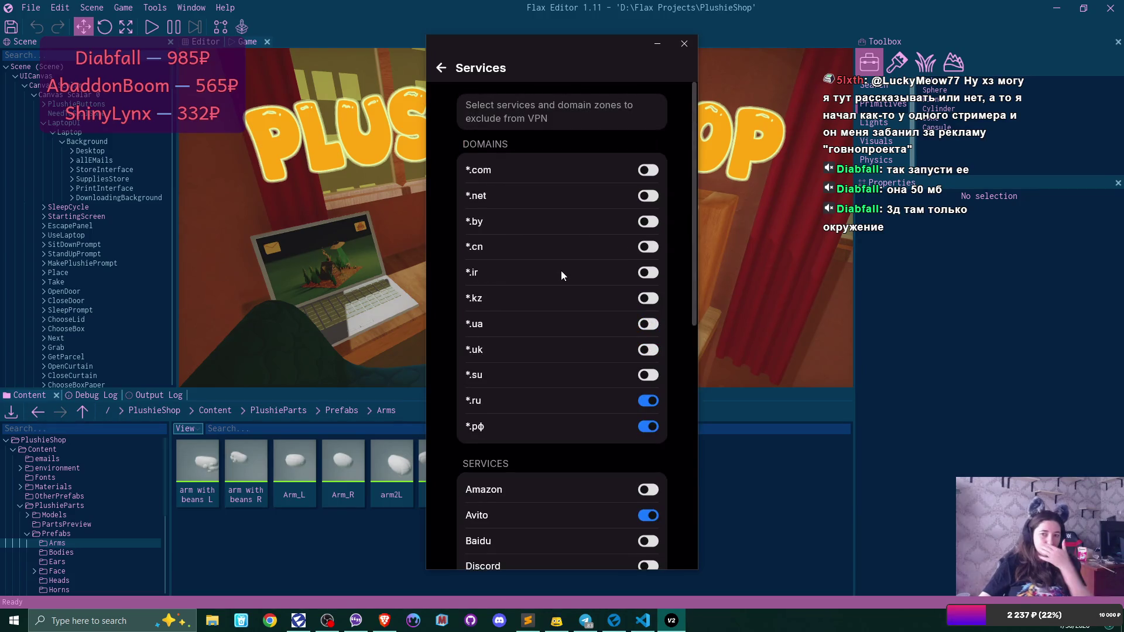
left_click(684, 44)
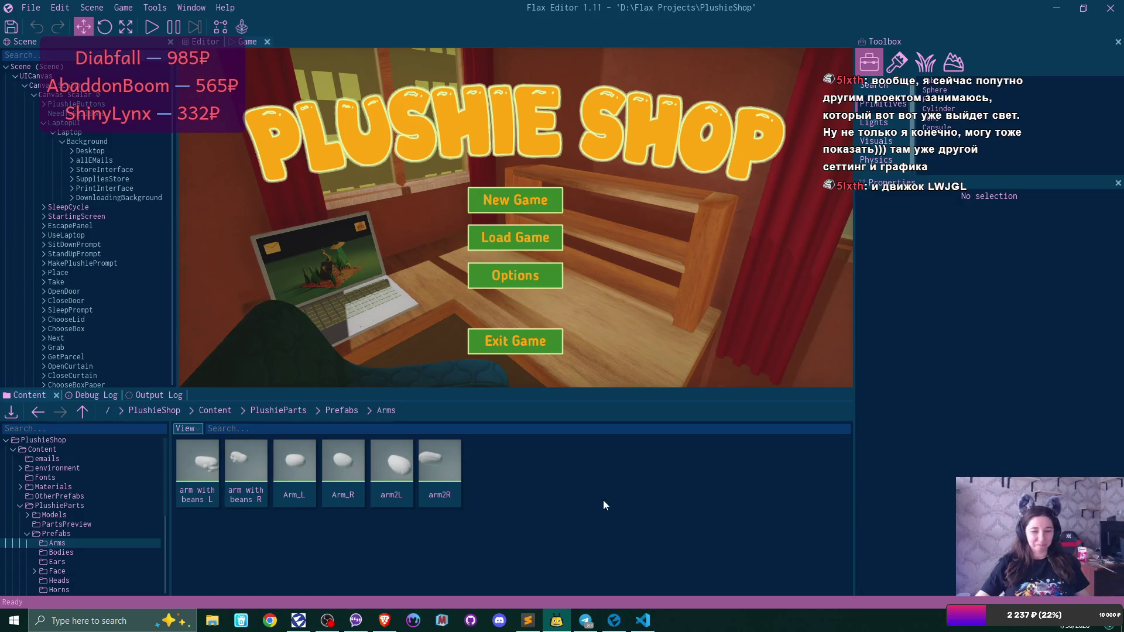
- In Prefabs > Bodies, change body1's Part Type to Body and close its editor
left_click(345, 411)
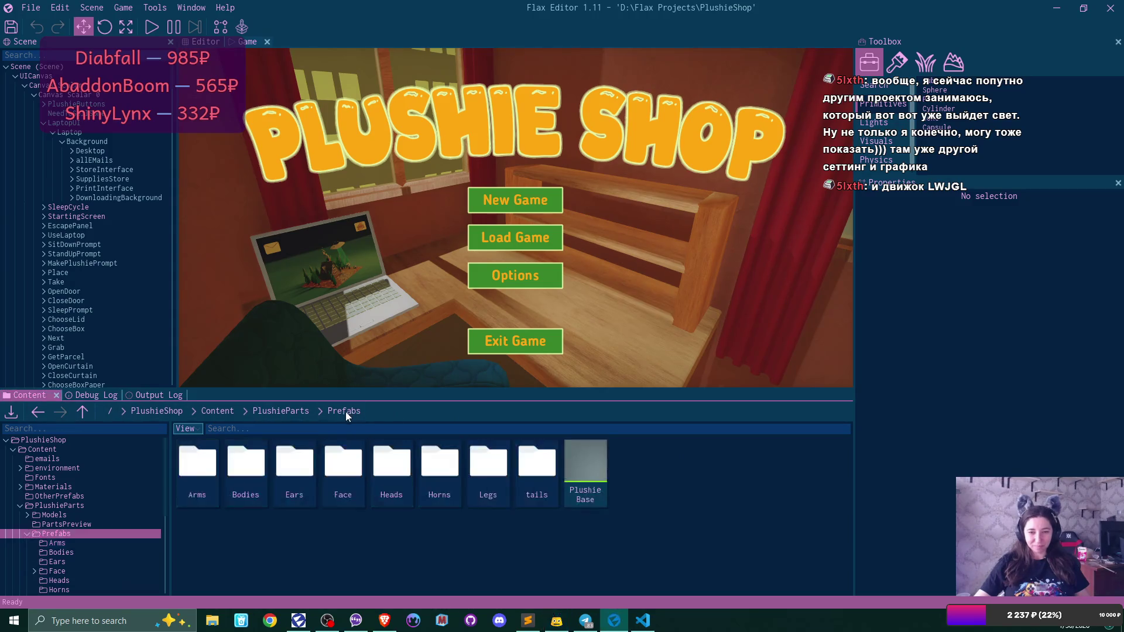
double_click(240, 465)
double_click(189, 461)
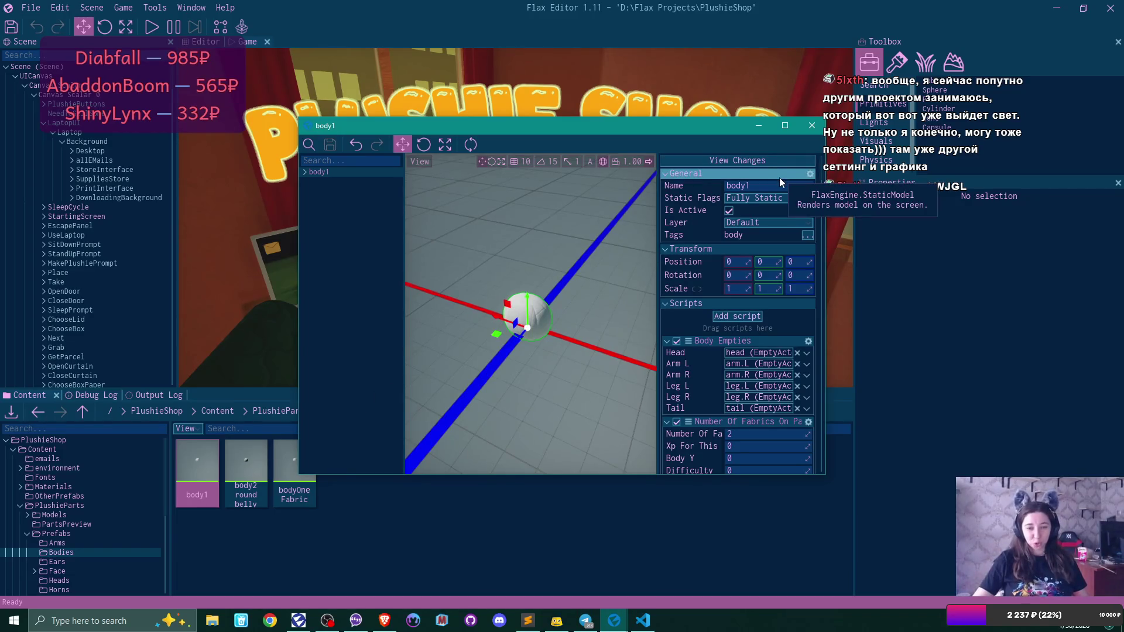
scroll(759, 288, "down", 4)
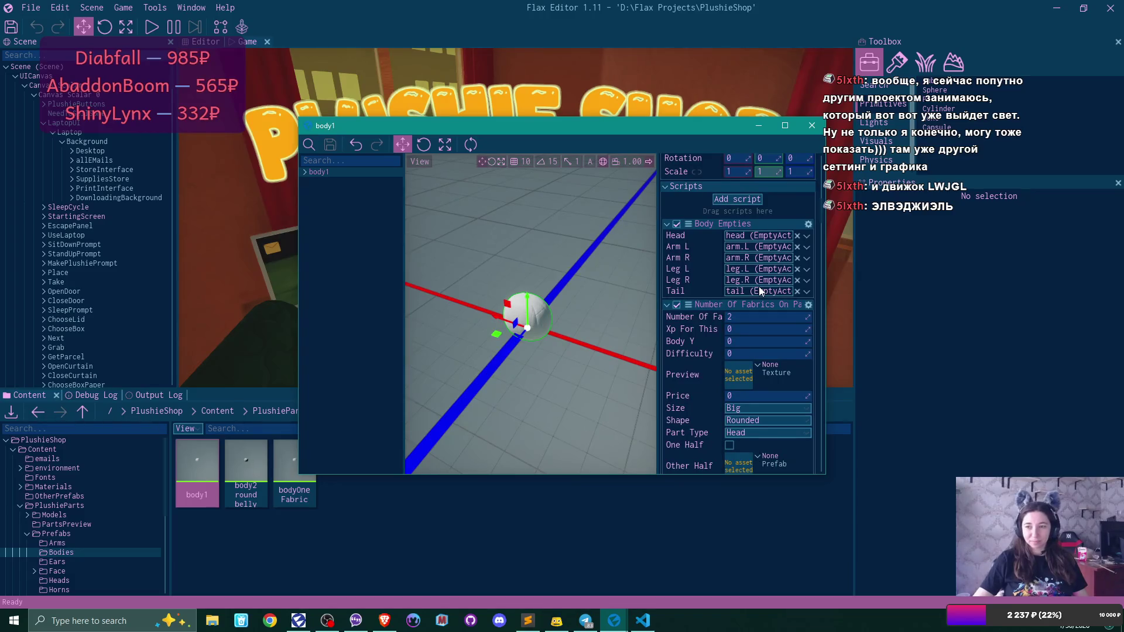
scroll(758, 291, "down", 2)
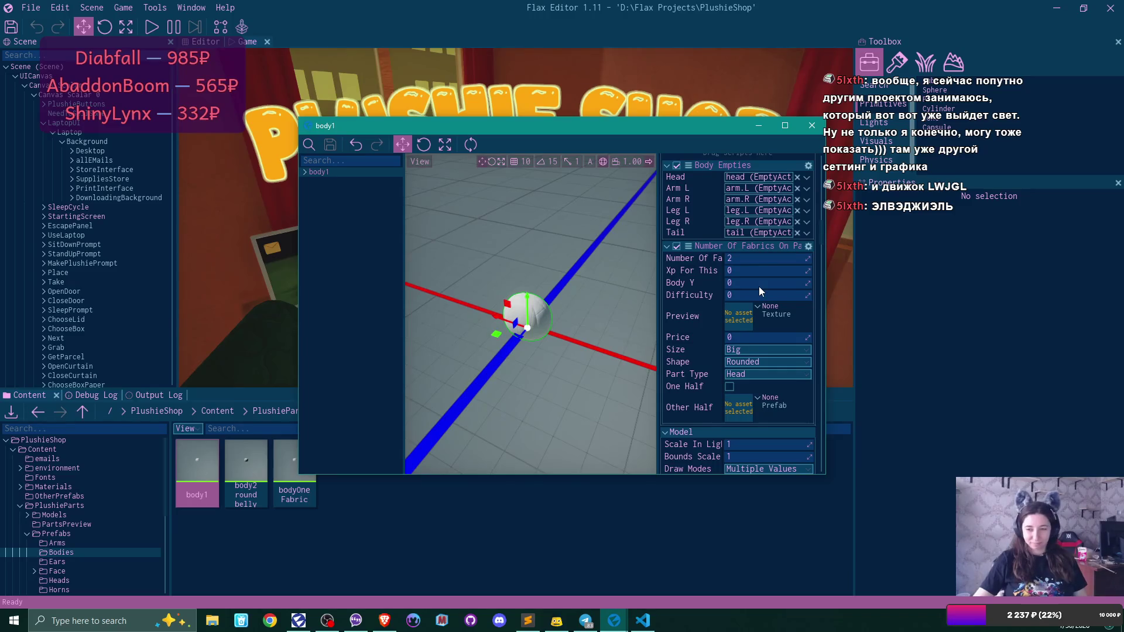
scroll(760, 291, "down", 1)
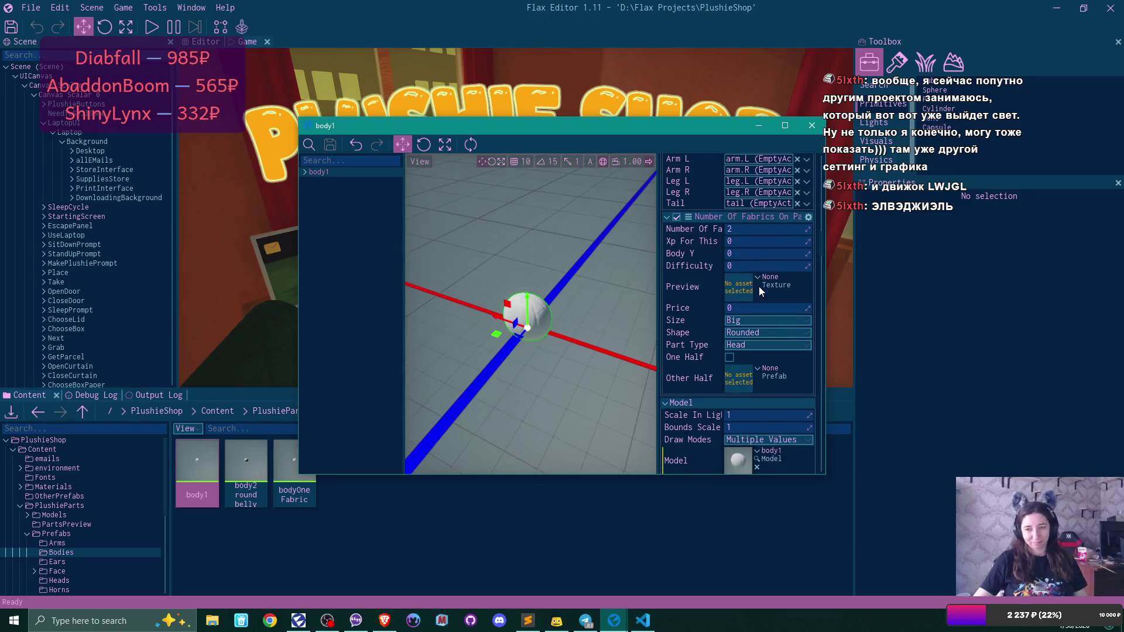
left_click(757, 344)
left_click(763, 399)
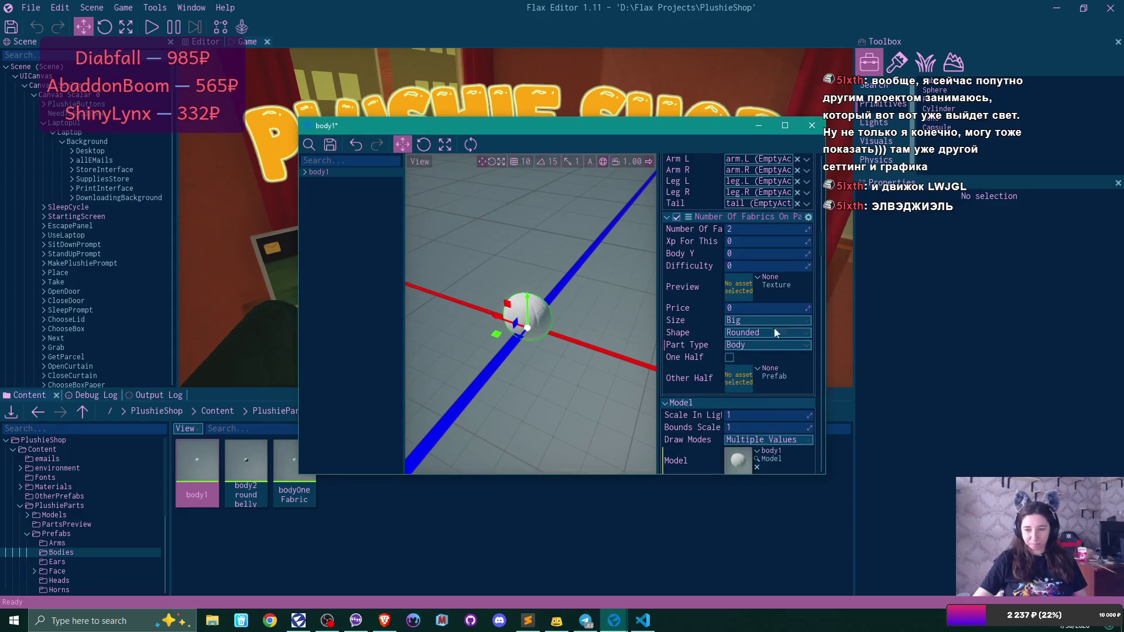
left_click(812, 125)
- Set body2 round belly's Part Type to Body, save it and close the window
double_click(248, 470)
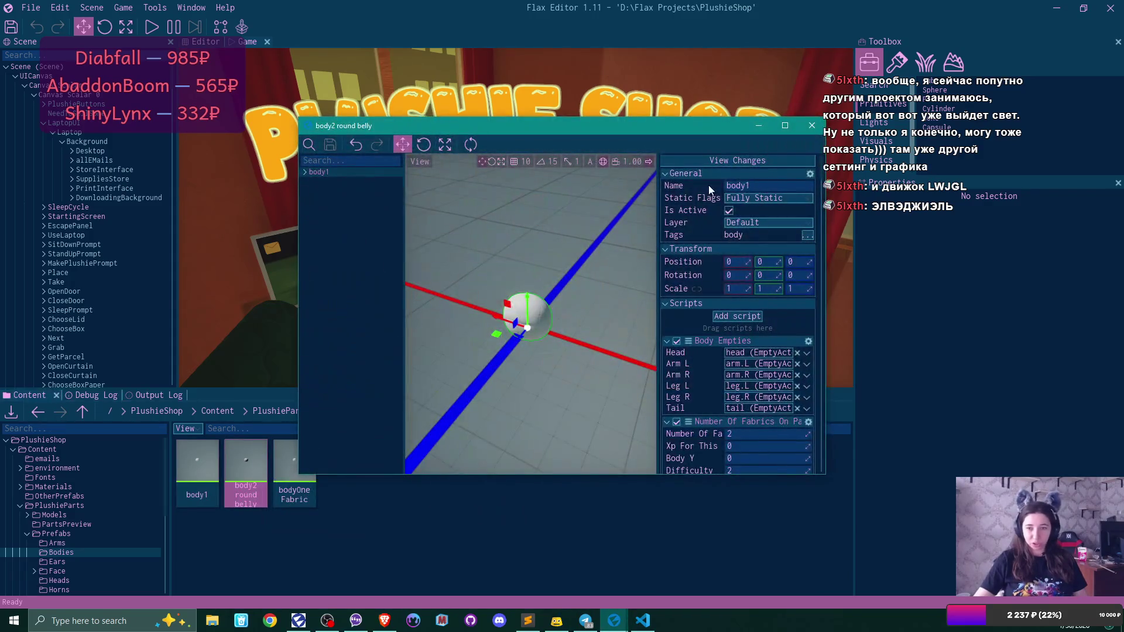
scroll(787, 333, "down", 5)
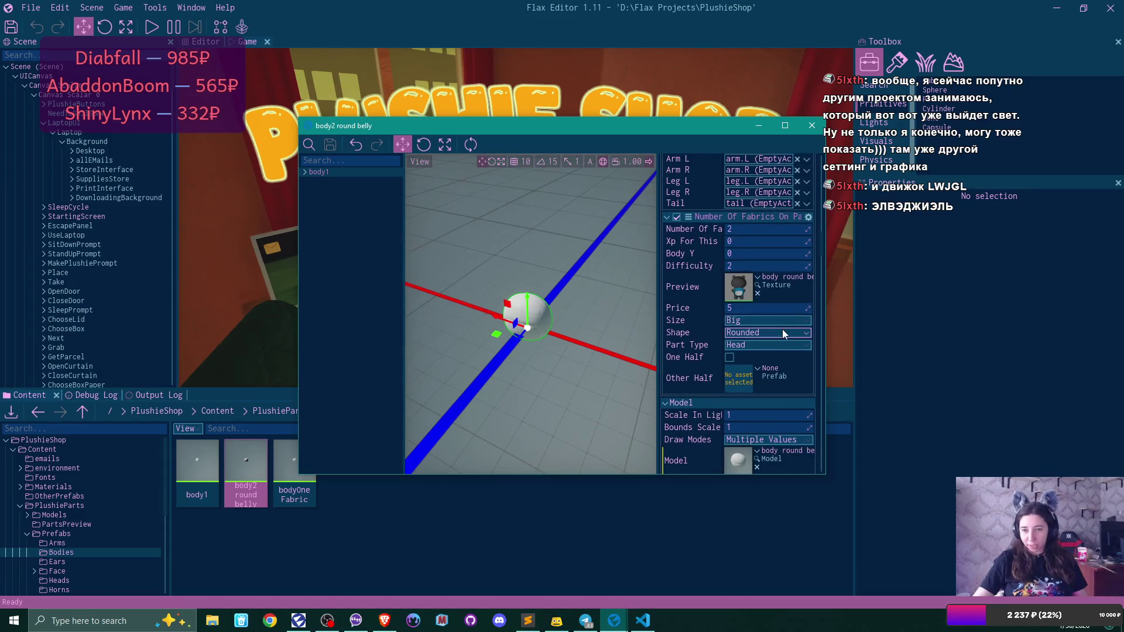
left_click(781, 345)
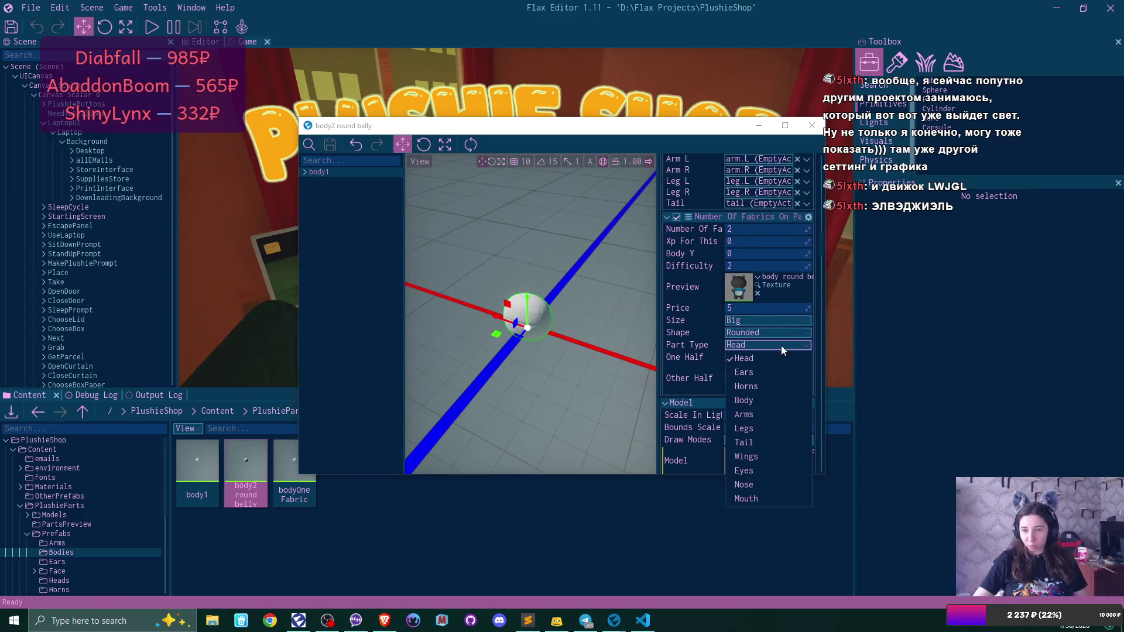
left_click(753, 405)
left_click(330, 144)
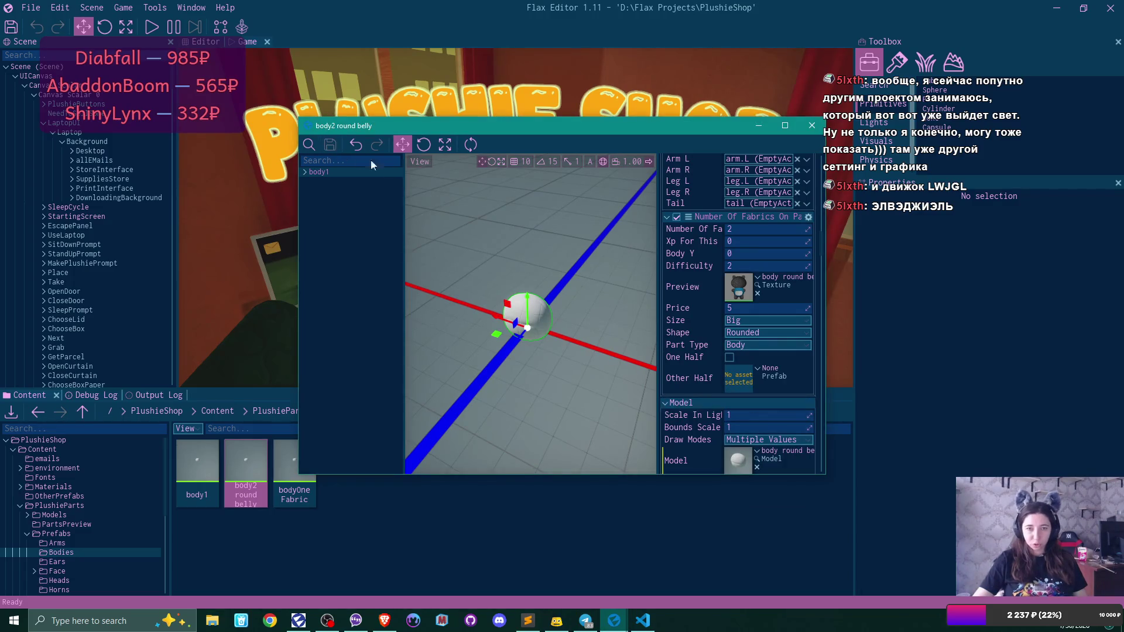
left_click(812, 125)
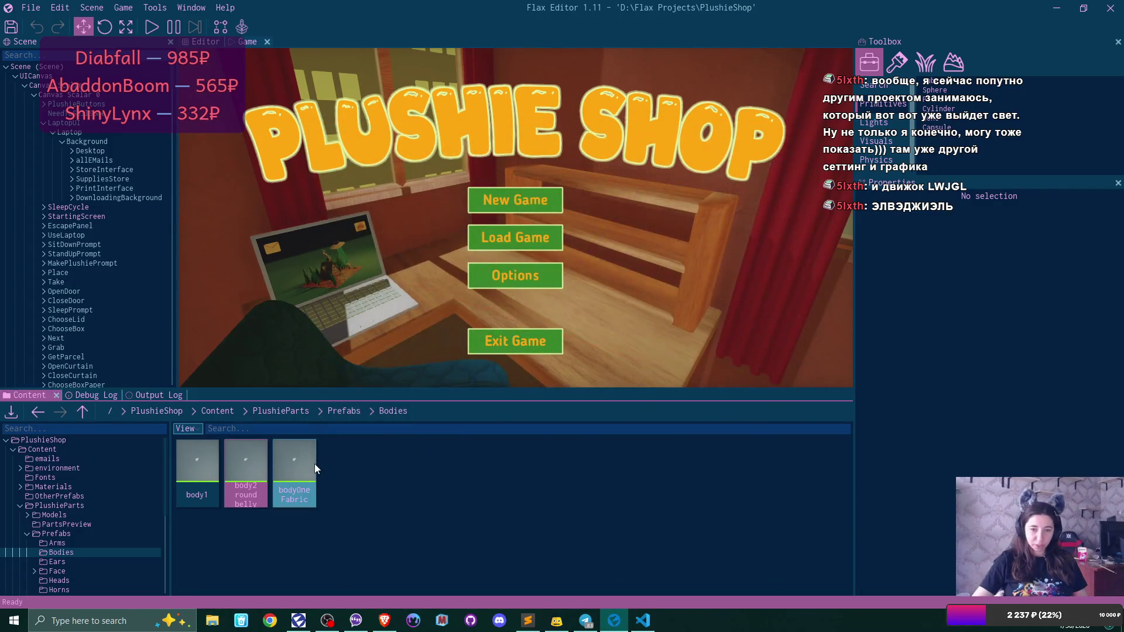
- Set bodyOneFabric's Part Type to Body, save and close it, then return to Prefabs
double_click(314, 464)
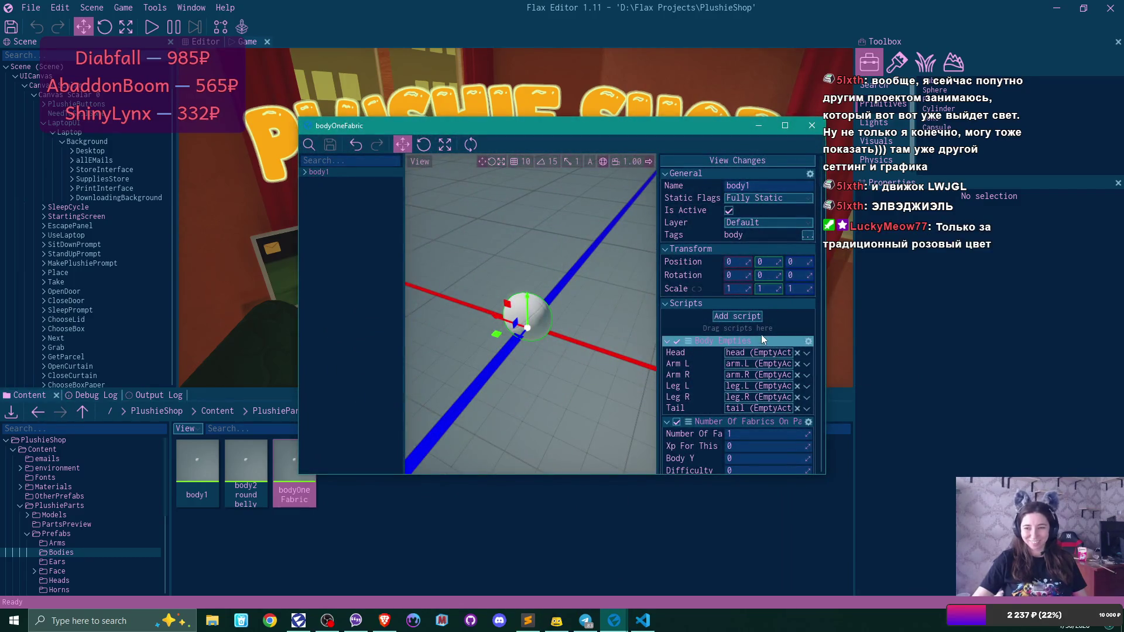
scroll(759, 337, "down", 2)
scroll(755, 341, "down", 5)
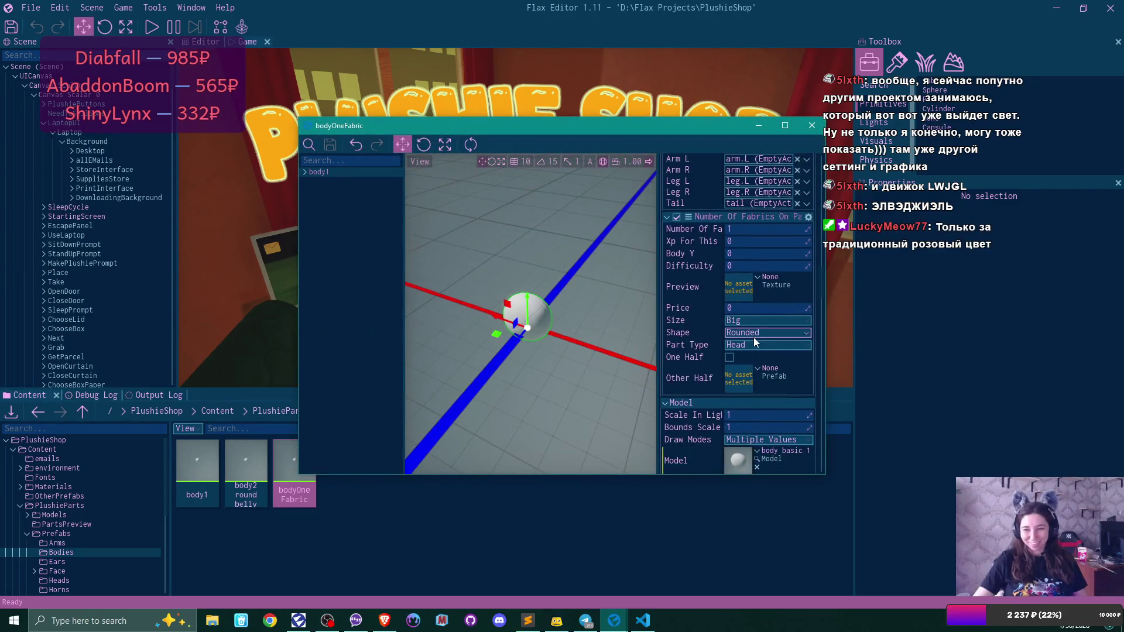
left_click(752, 345)
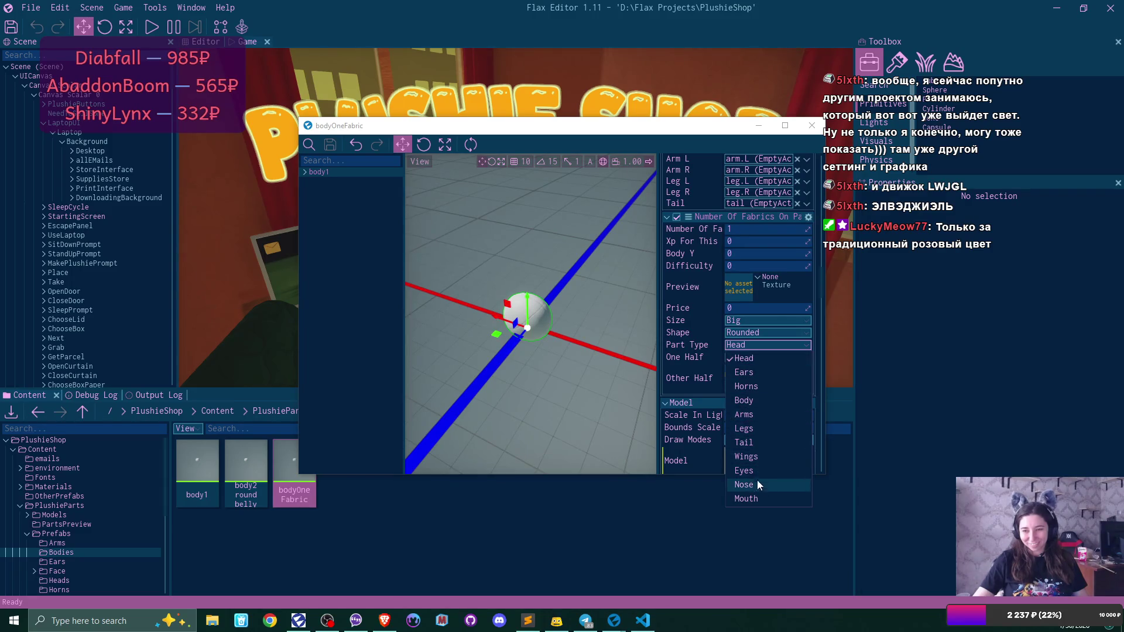
left_click(760, 403)
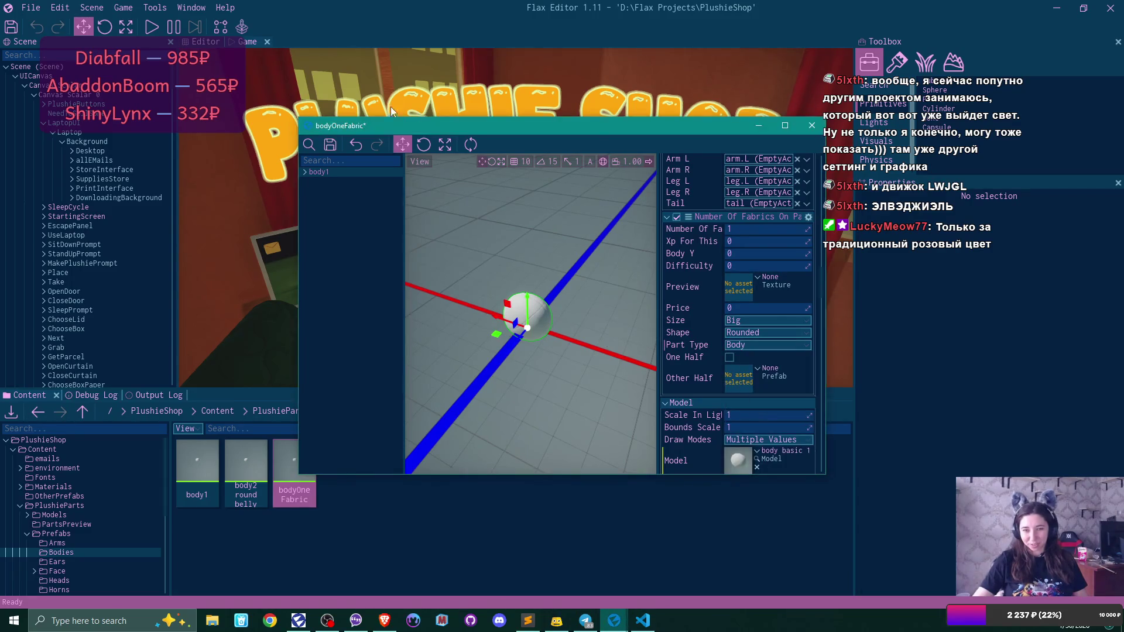
left_click(329, 146)
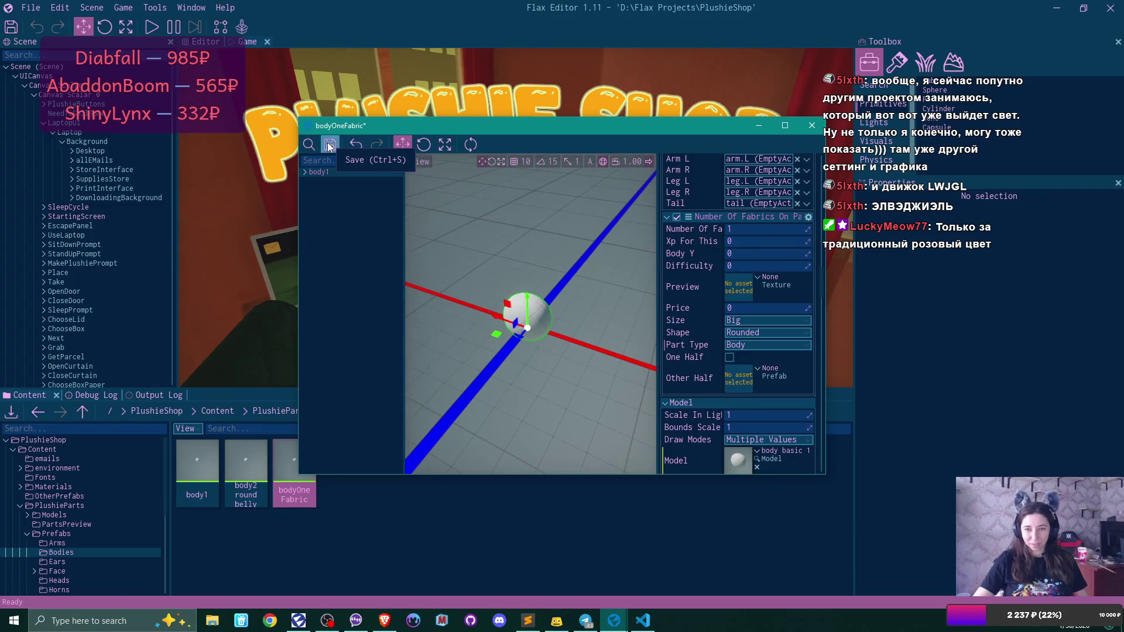
left_click(812, 125)
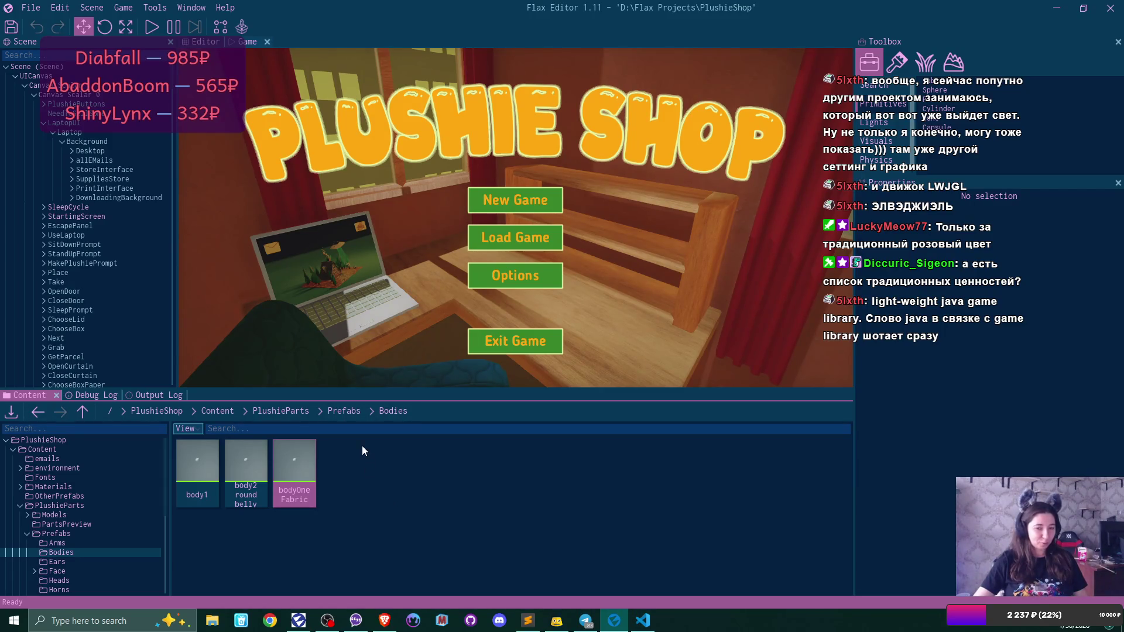
left_click(346, 412)
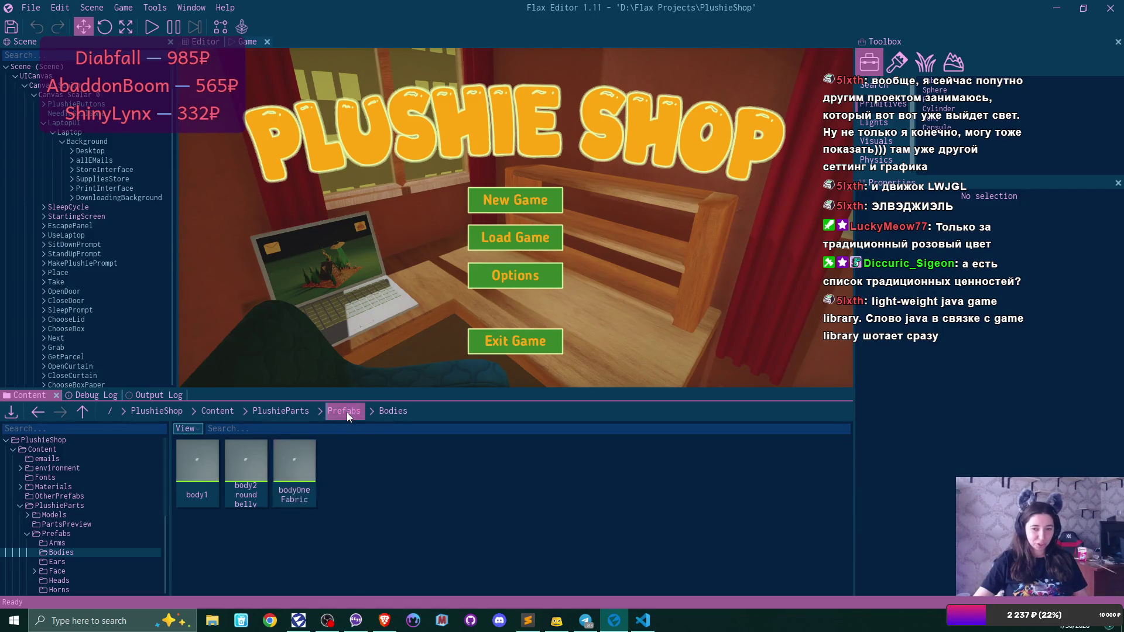
- In the Ears folder, set bat ear.L's Part Type to Ears and save with Ctrl+S
double_click(300, 472)
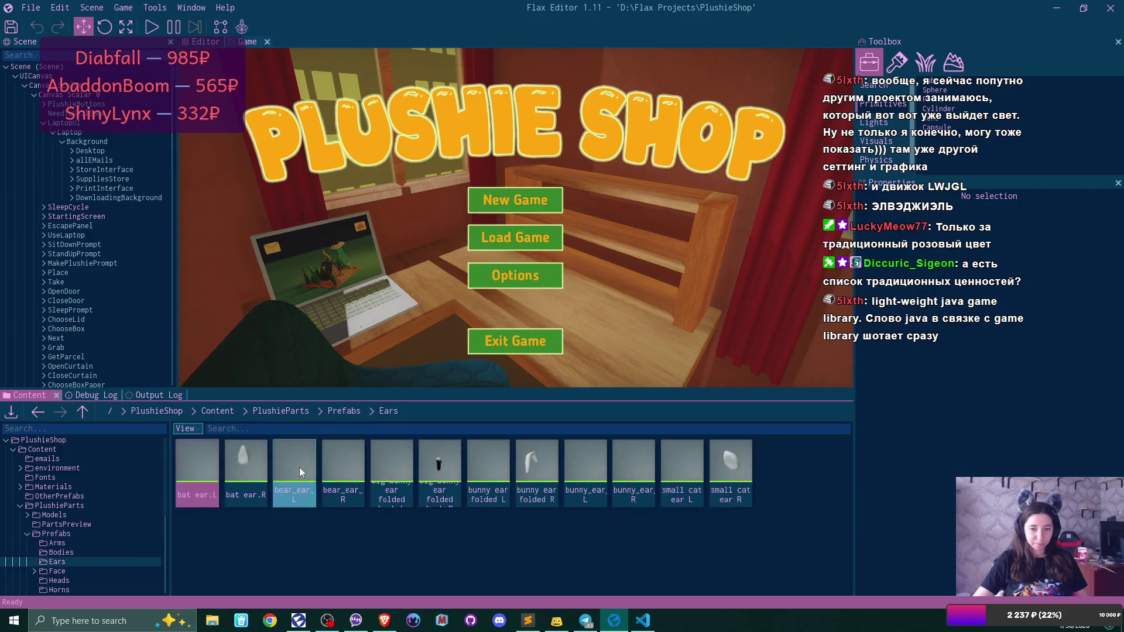
double_click(203, 457)
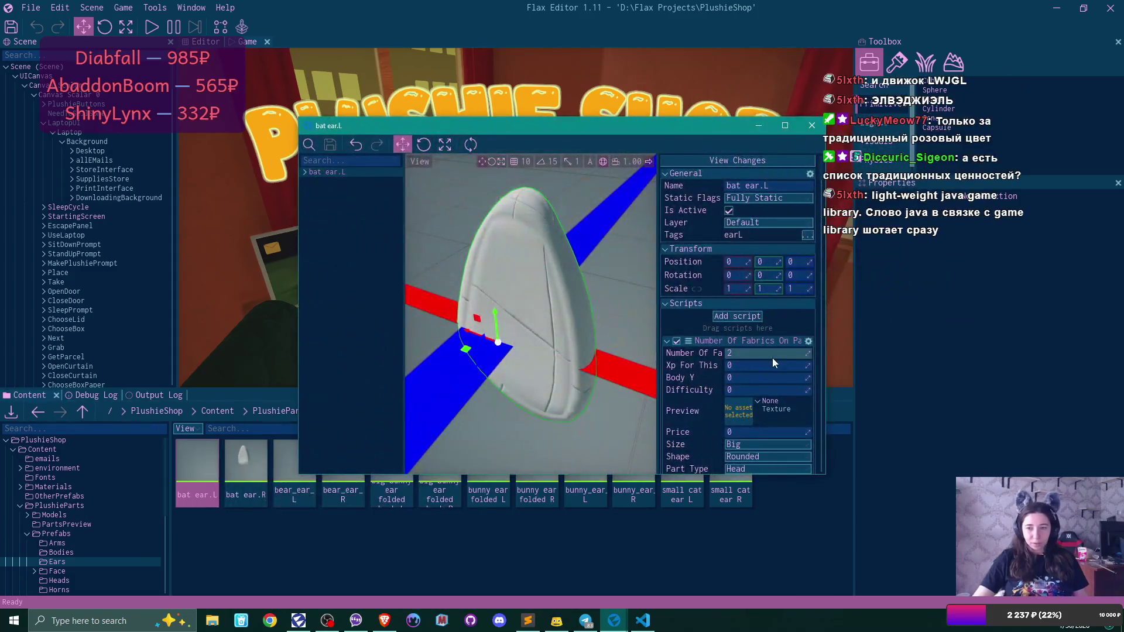
scroll(771, 358, "down", 5)
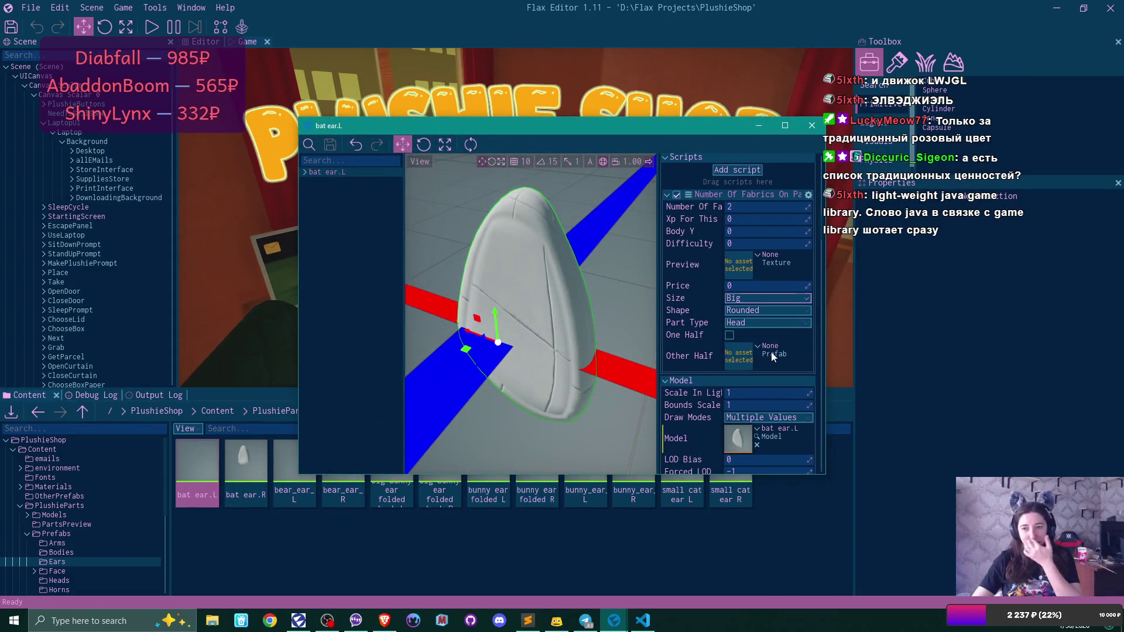
left_click(773, 323)
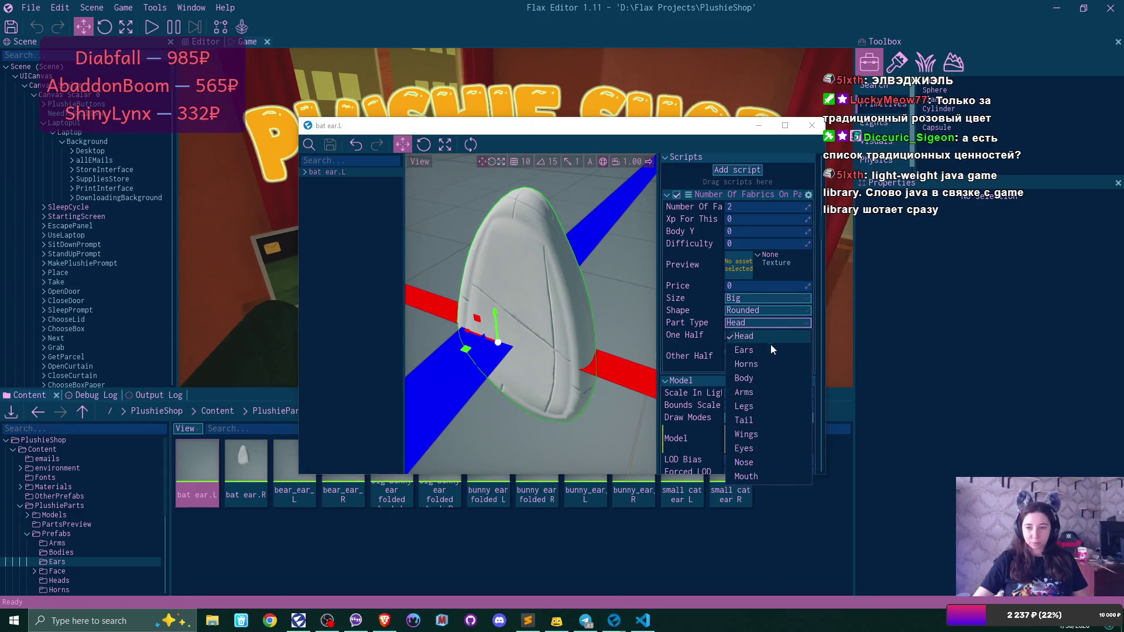
left_click(767, 351)
key("ctrl+s")
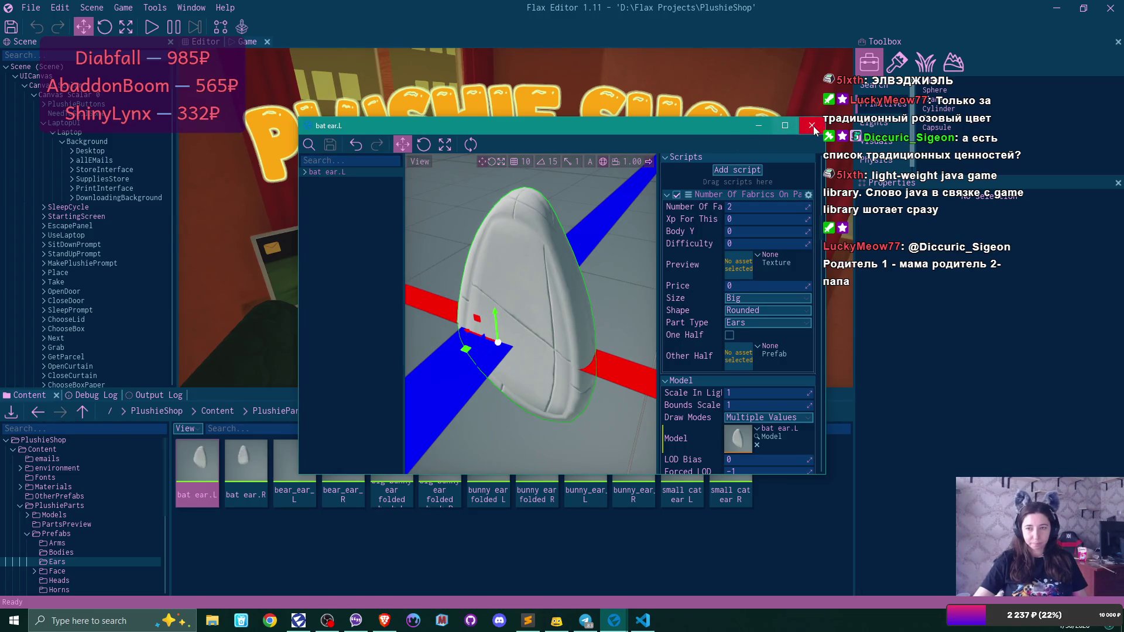
left_click(812, 125)
- Inspect bat ear.R without changes, then open bear_ear_L for editing
double_click(235, 472)
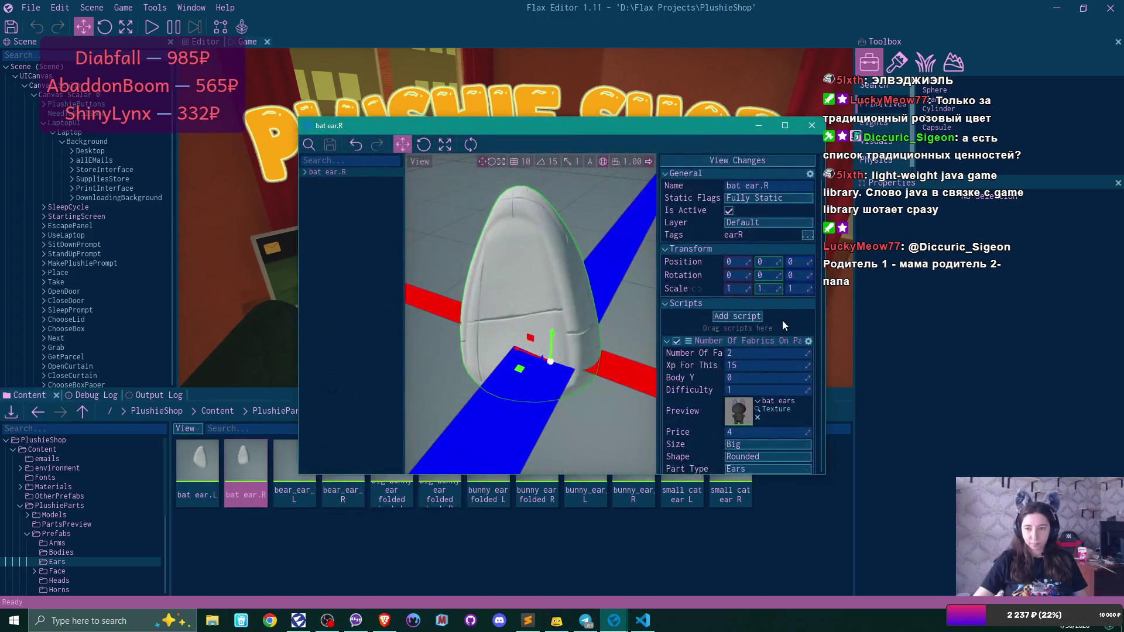
scroll(782, 320, "down", 2)
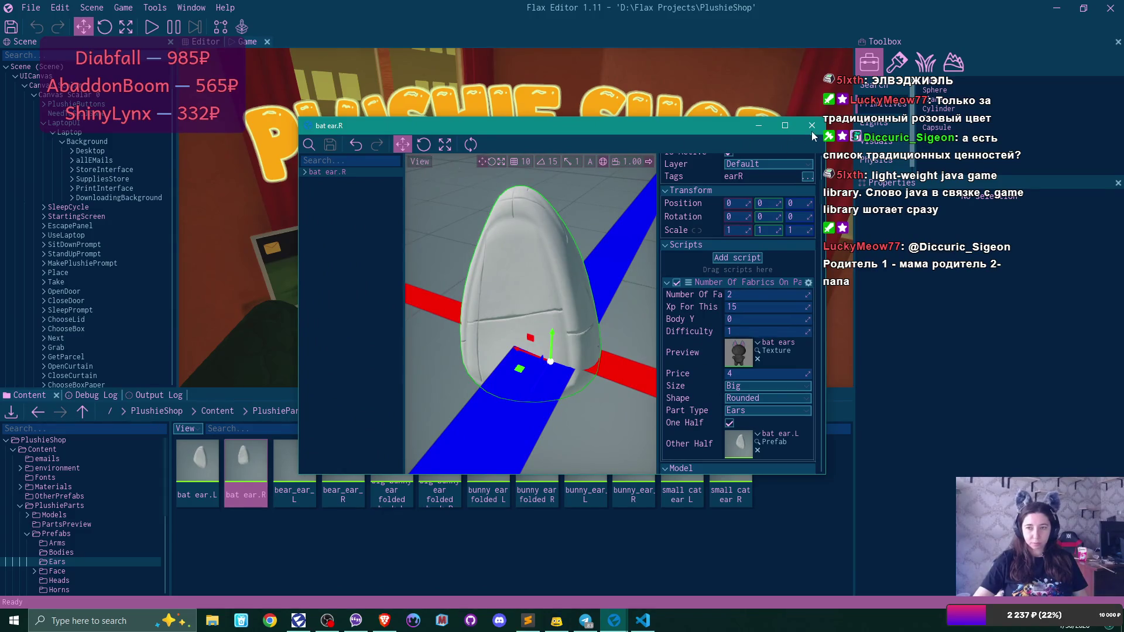
left_click(812, 125)
double_click(287, 471)
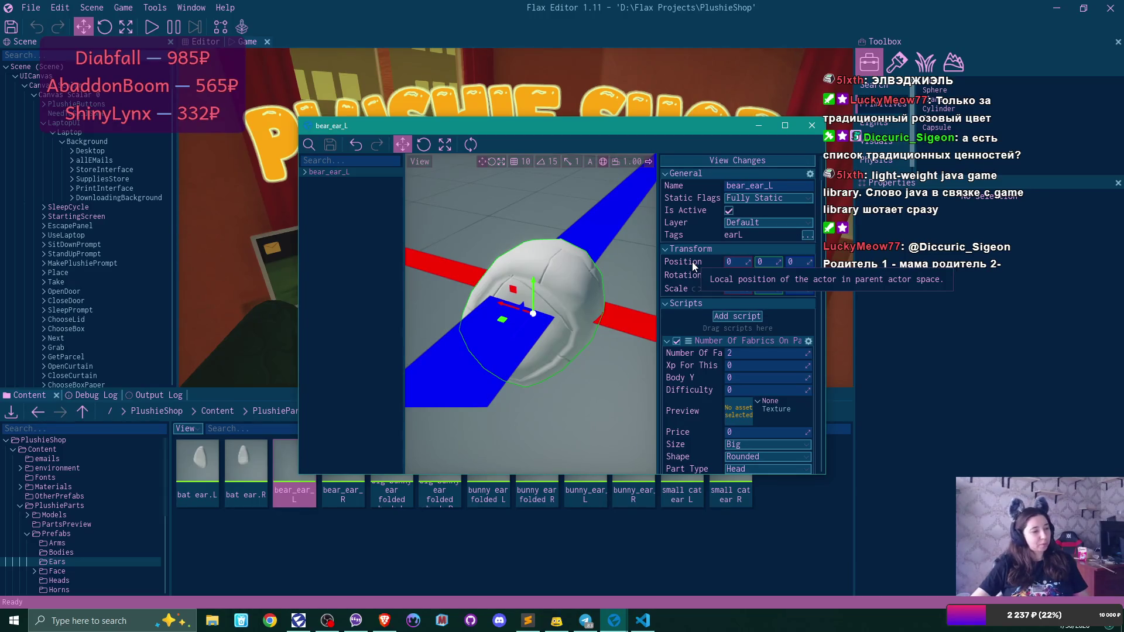
- Give bear_ear_L Part Type Ears and Size Small, then save and close it
mouse_move(533, 313)
left_mouse_down()
mouse_move(559, 286)
mouse_move(486, 300)
mouse_move(527, 290)
mouse_move(530, 319)
mouse_move(530, 308)
mouse_move(602, 336)
left_mouse_up()
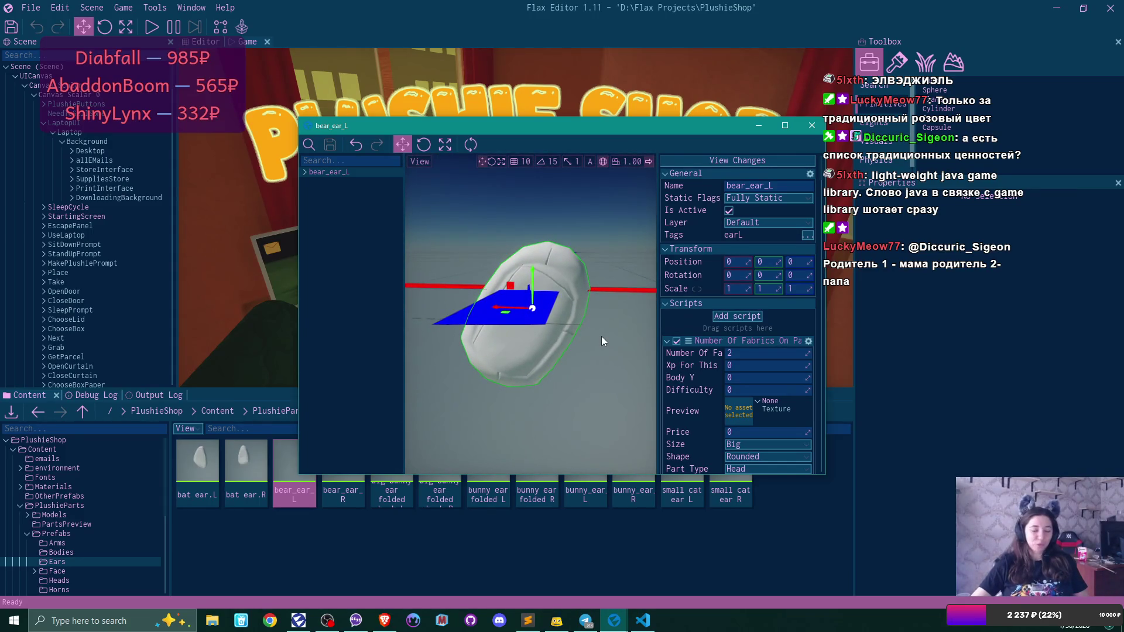
scroll(788, 336, "down", 5)
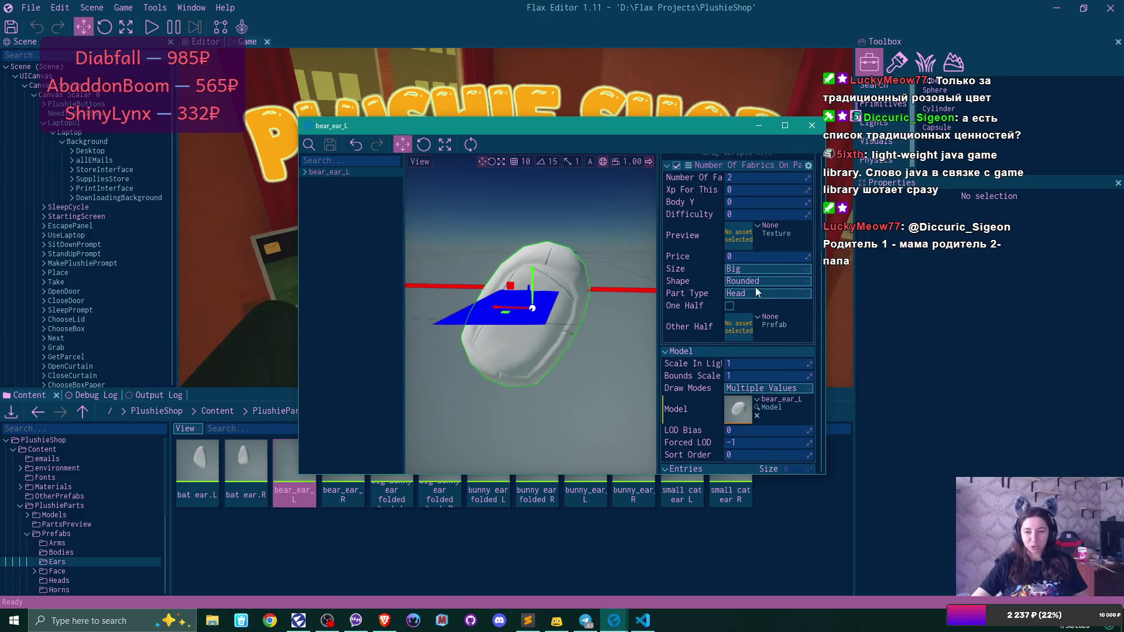
left_click(754, 293)
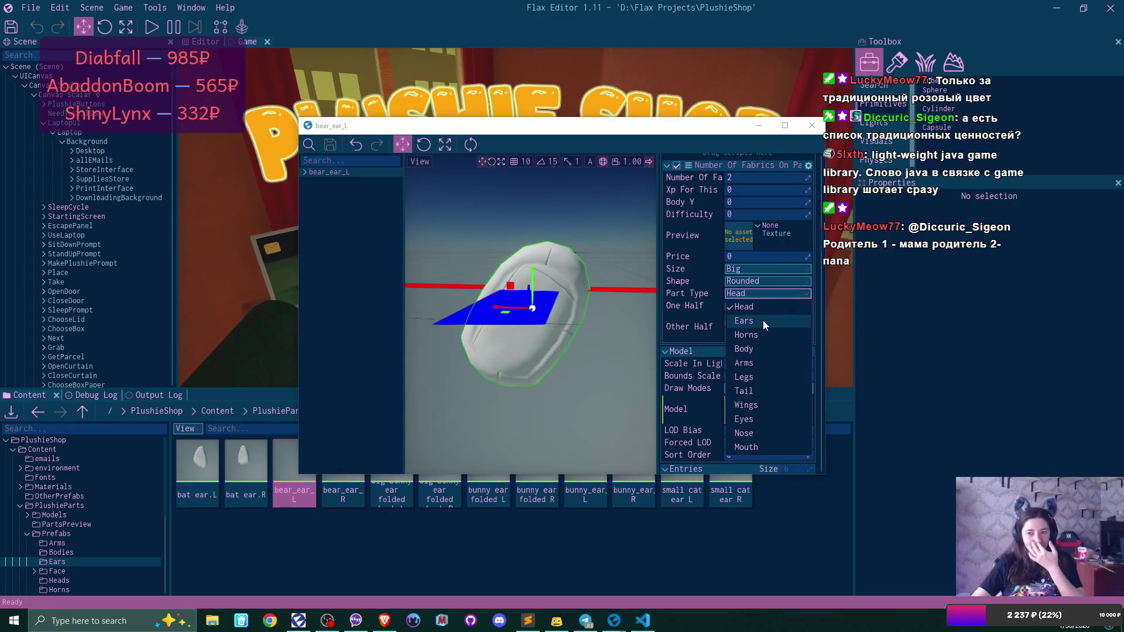
left_click(764, 321)
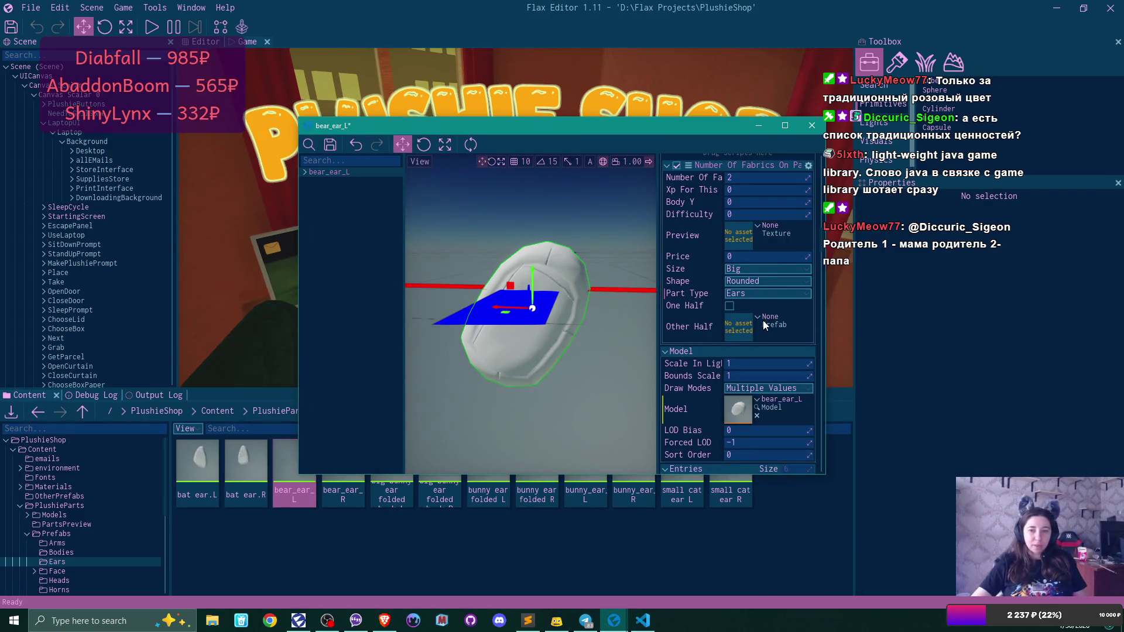
left_click(753, 268)
left_click(758, 294)
left_click(331, 145)
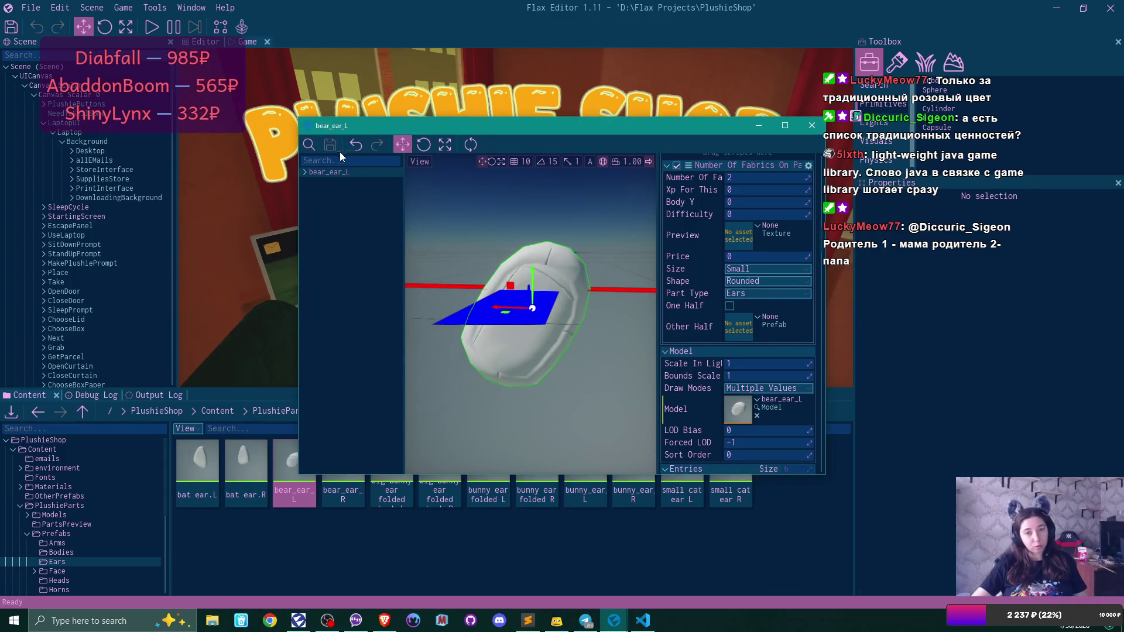
left_click(812, 125)
- Give bear_ear_R Size Small and Part Type Ears, then save and close it
double_click(345, 460)
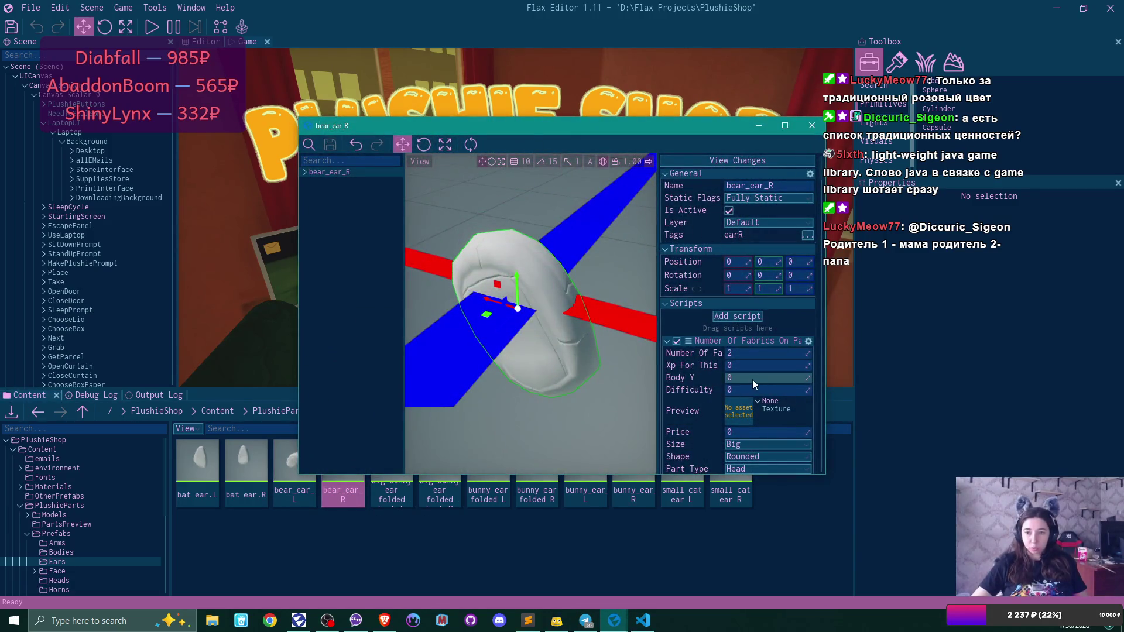
left_click(754, 444)
left_click(755, 469)
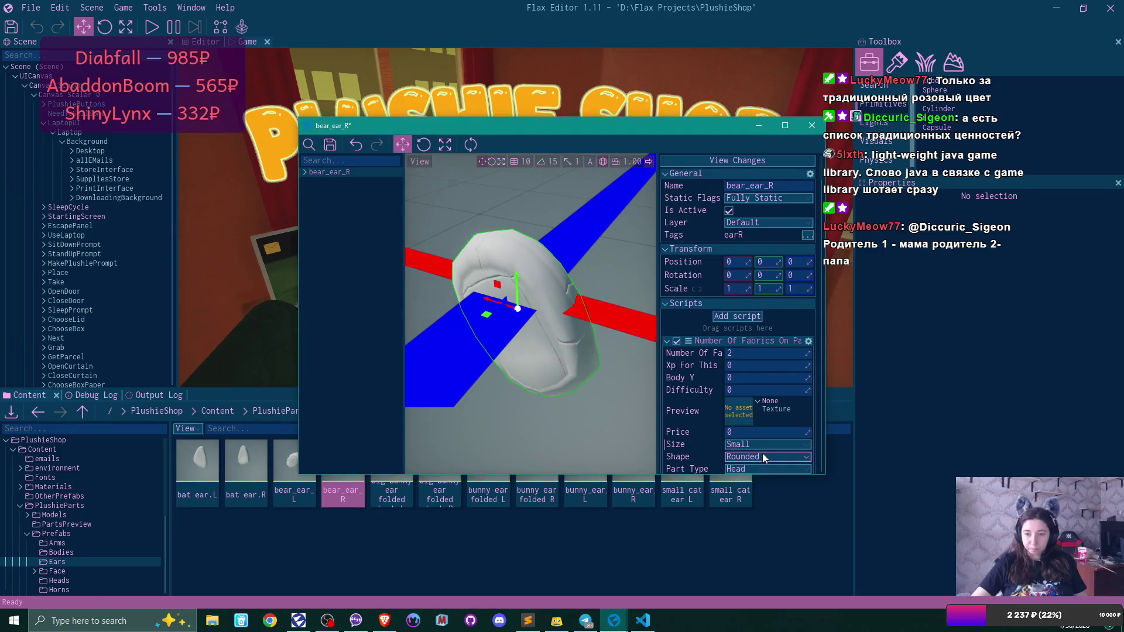
scroll(761, 459, "down", 1)
left_click(752, 440)
left_click(755, 468)
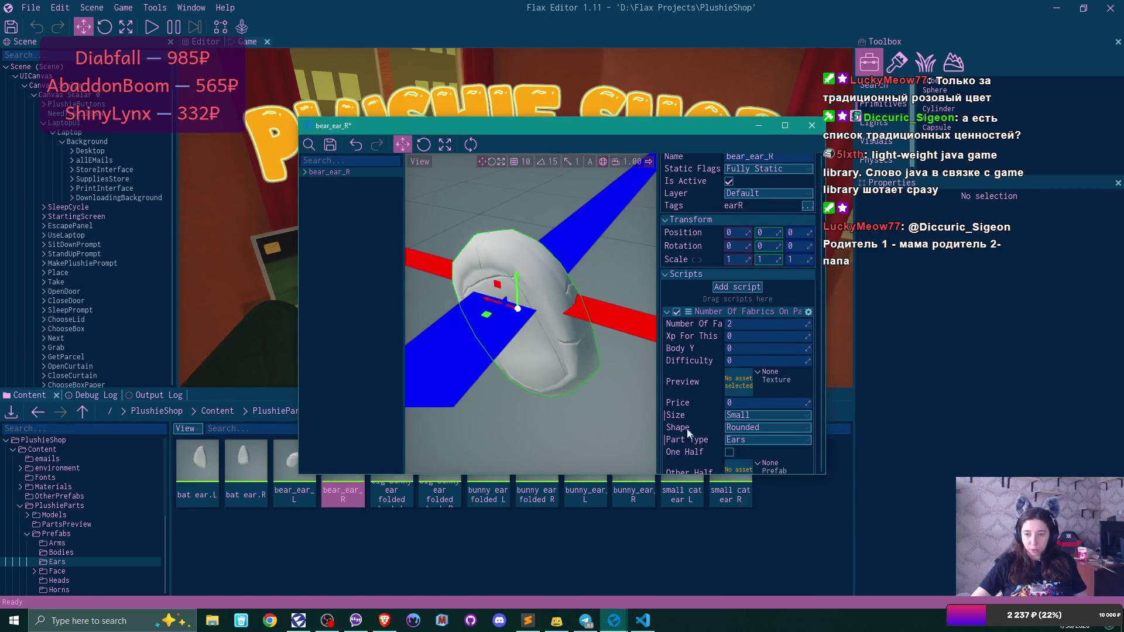
left_click(326, 146)
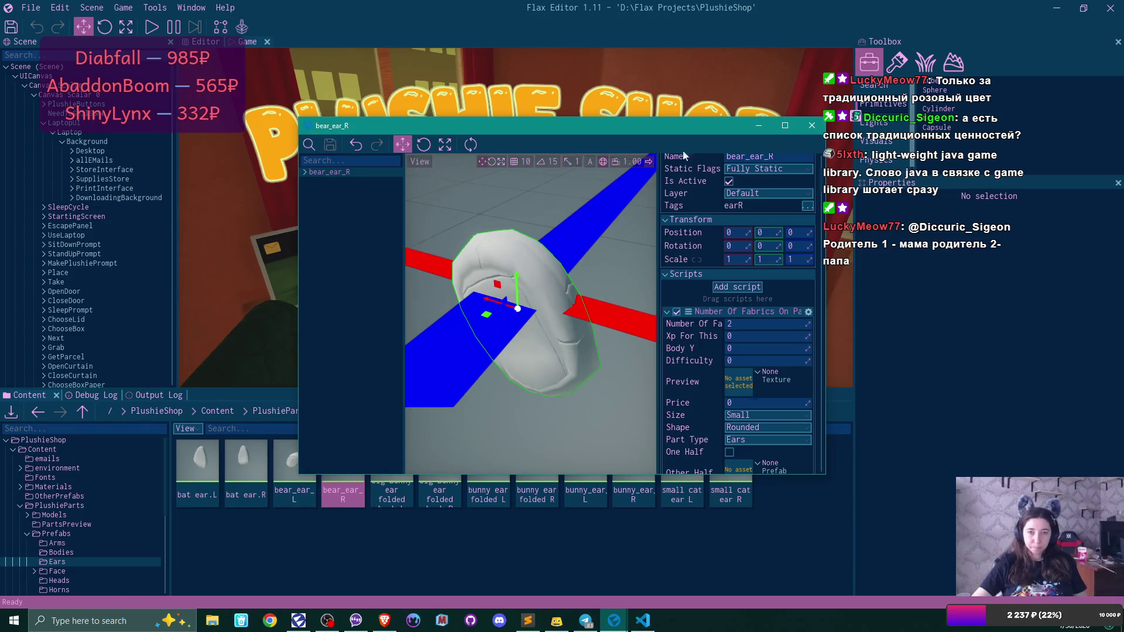
left_click(812, 125)
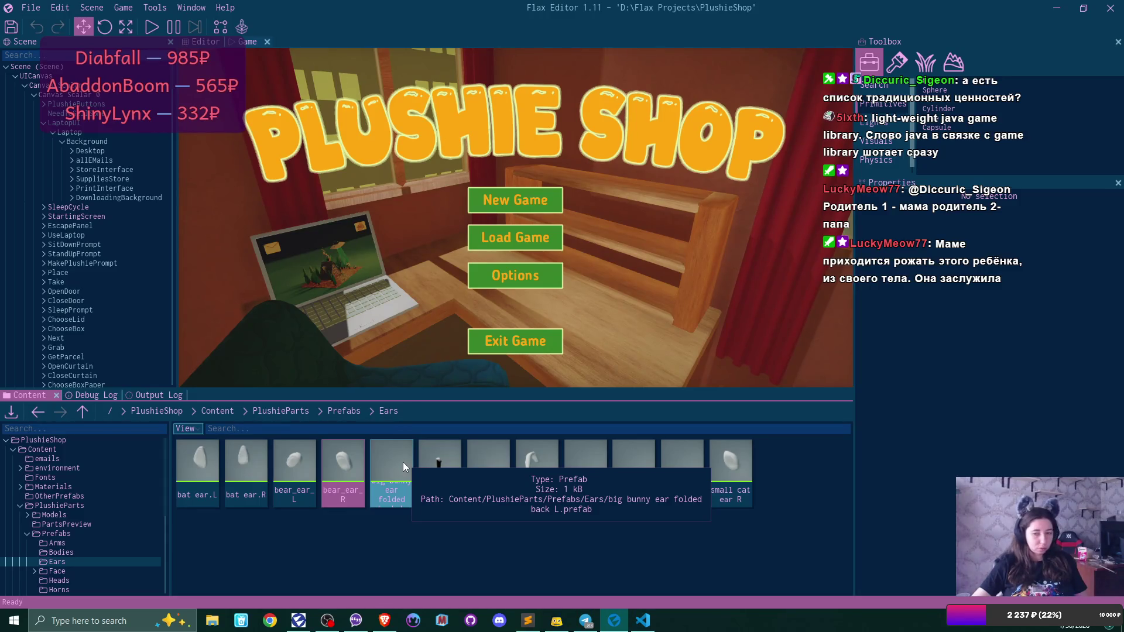
- Set big bunny ear folded back L's Part Type to Ears, save and close it
double_click(403, 461)
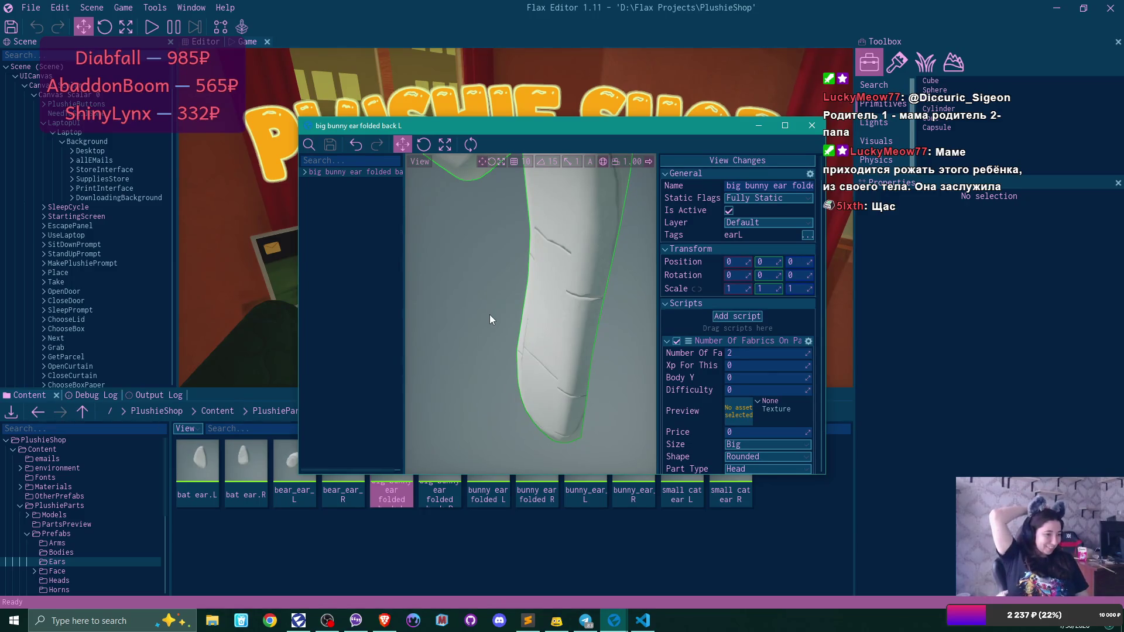
key("f")
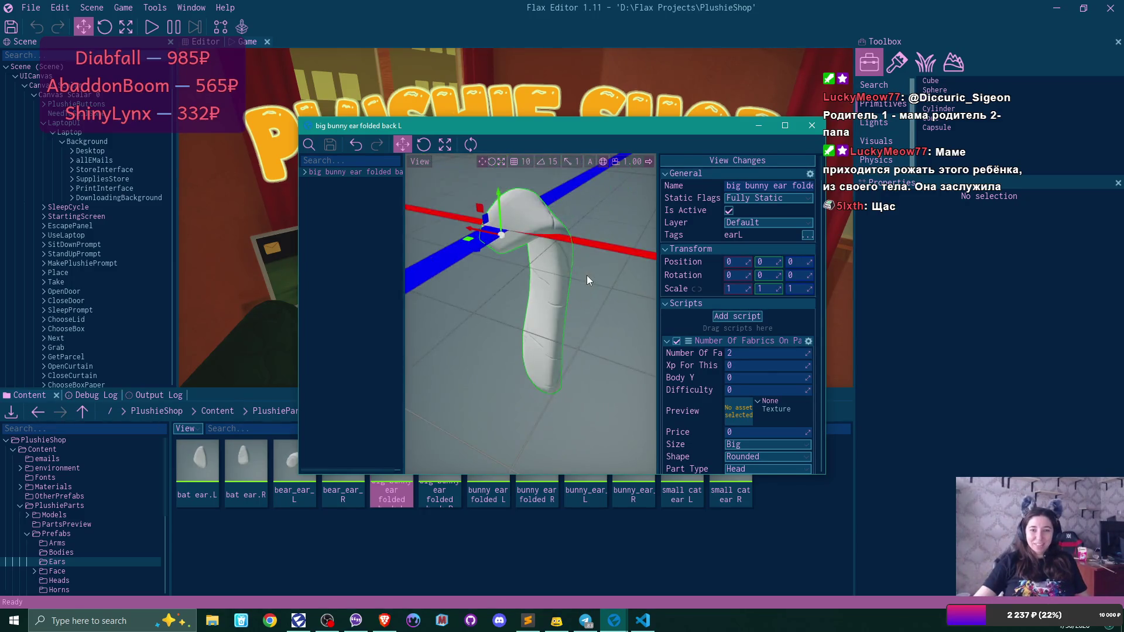
scroll(776, 370, "down", 2)
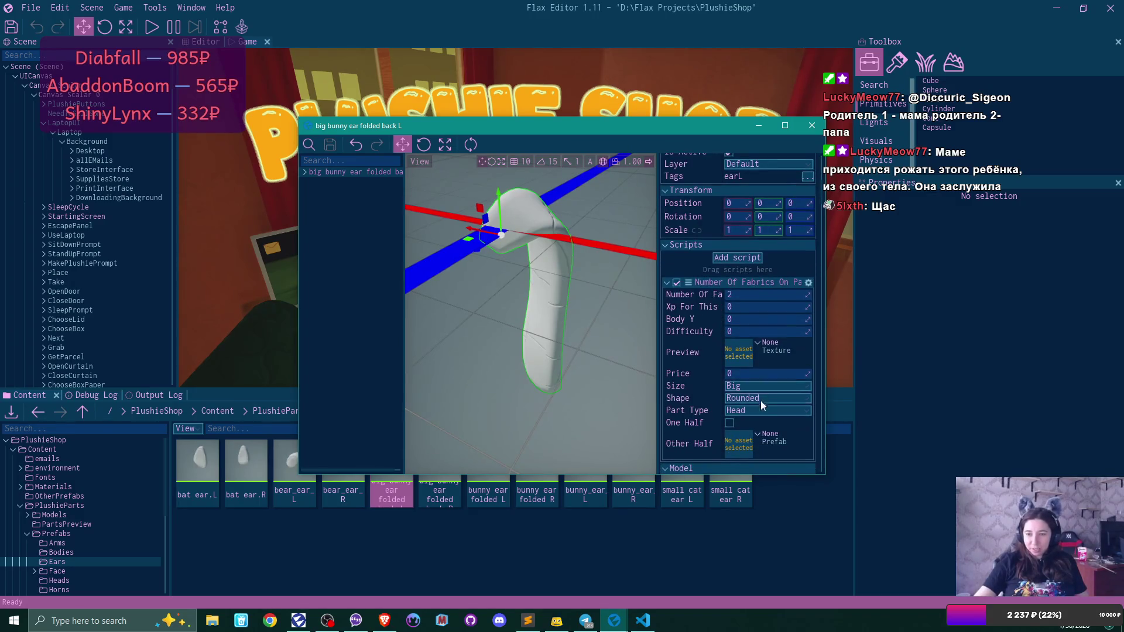
left_click(757, 410)
left_click(757, 435)
left_click(331, 144)
left_click(811, 125)
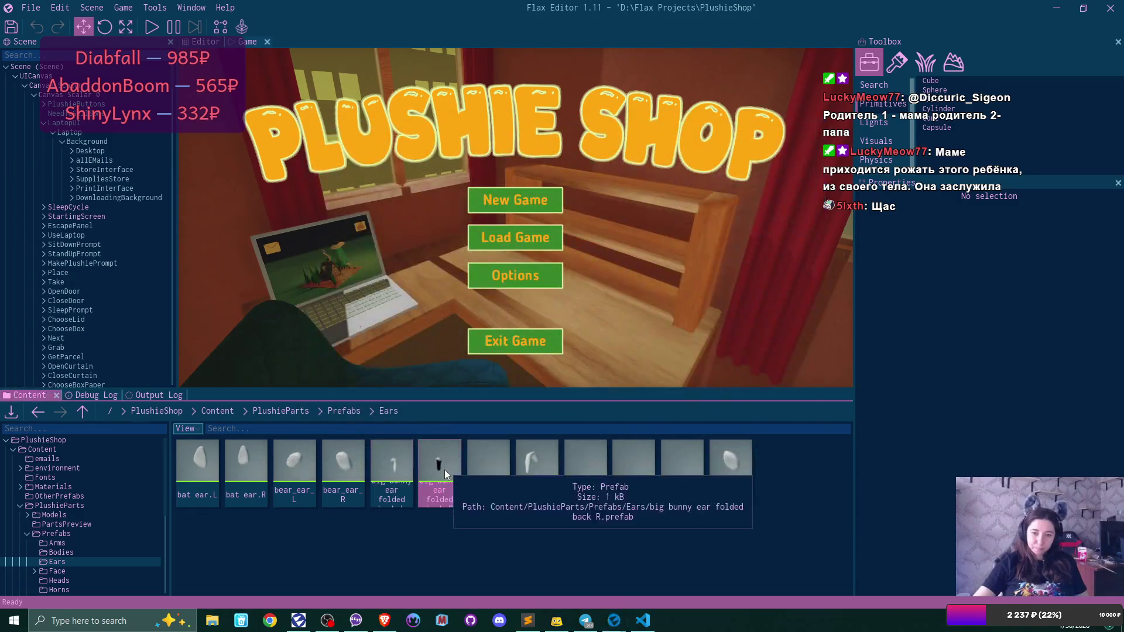
- Set big bunny ear folded back R's Part Type to Ears, save and close it
double_click(444, 469)
scroll(798, 301, "down", 2)
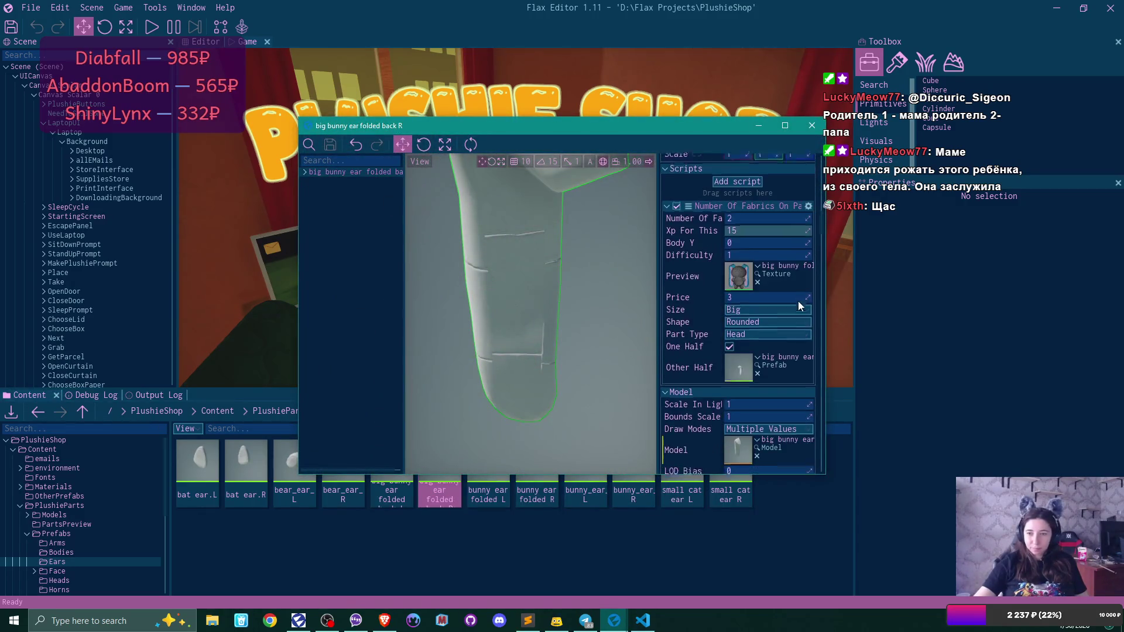
left_click(758, 321)
left_click(753, 345)
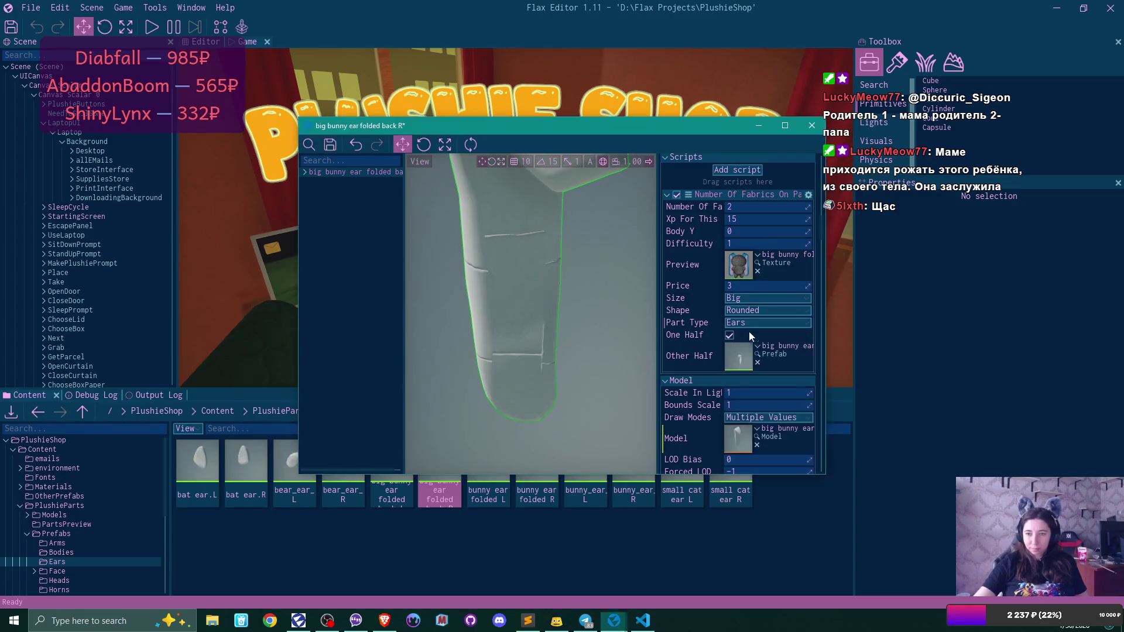
left_click(330, 144)
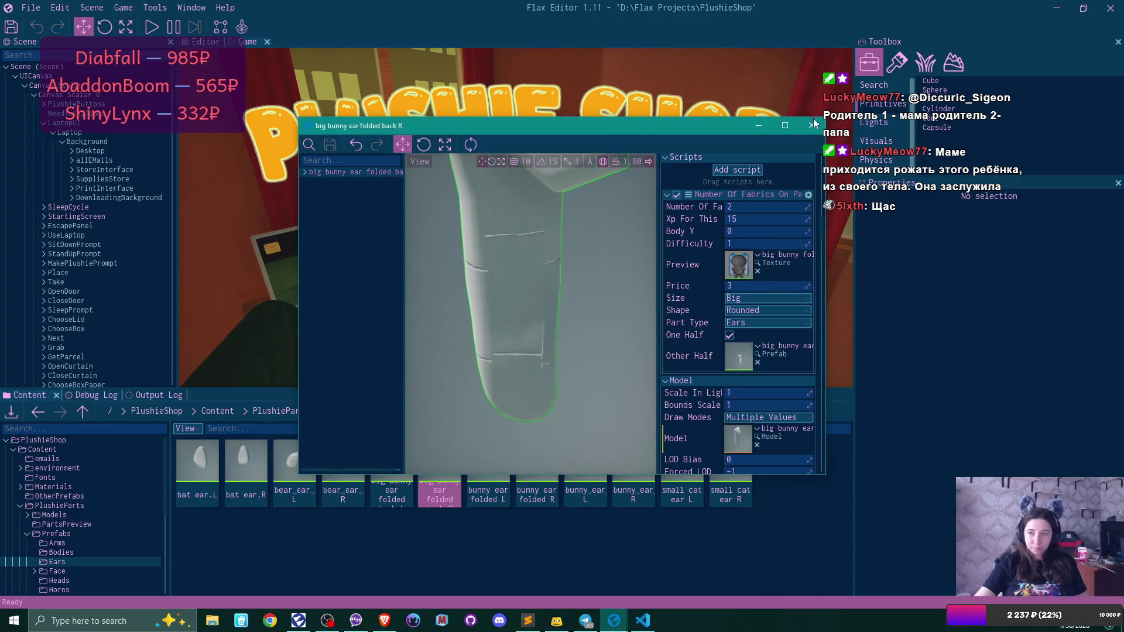
left_click(813, 125)
double_click(486, 469)
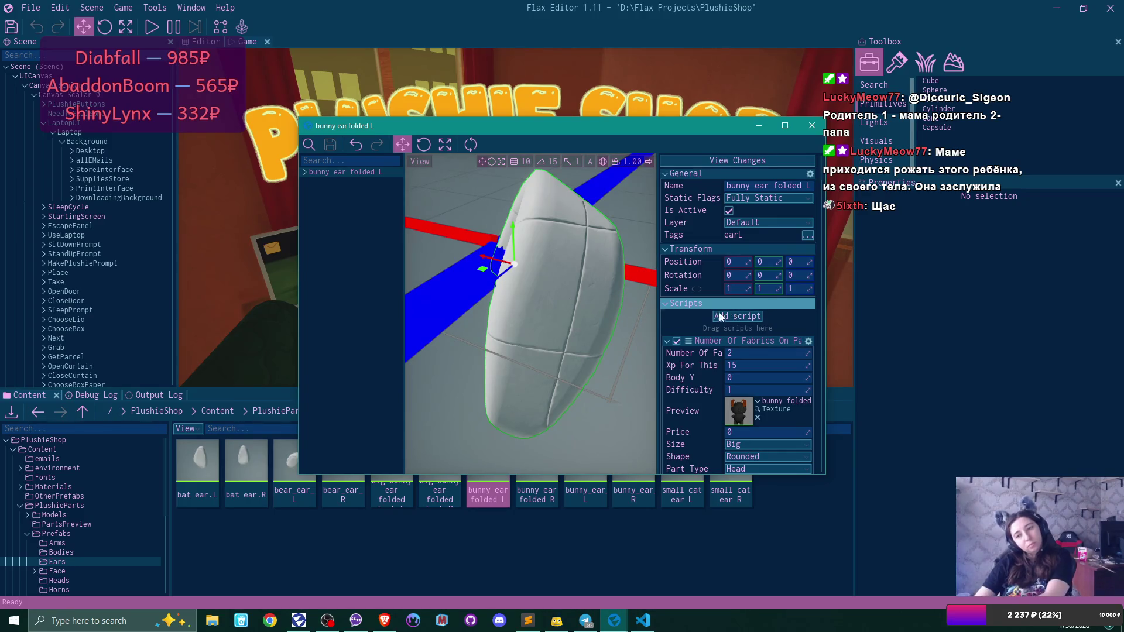
- Set bunny ear folded L's Part Type to Ears and view its bunny folded ears preview texture
scroll(718, 326, "down", 1)
scroll(714, 332, "down", 1)
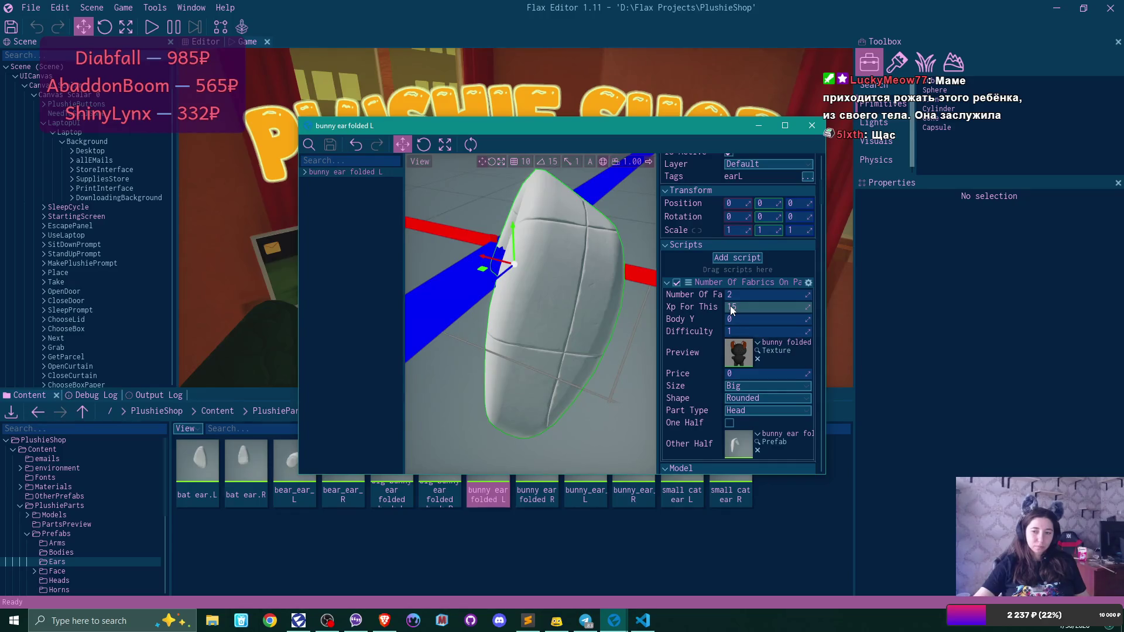
scroll(767, 351, "down", 1)
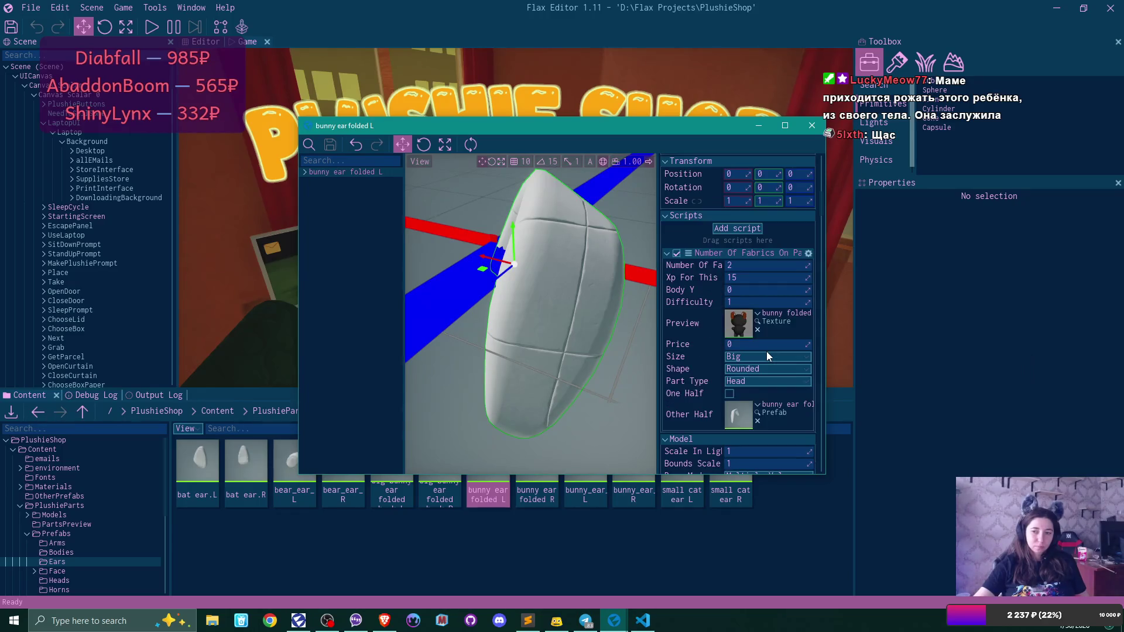
left_click(755, 382)
left_click(754, 407)
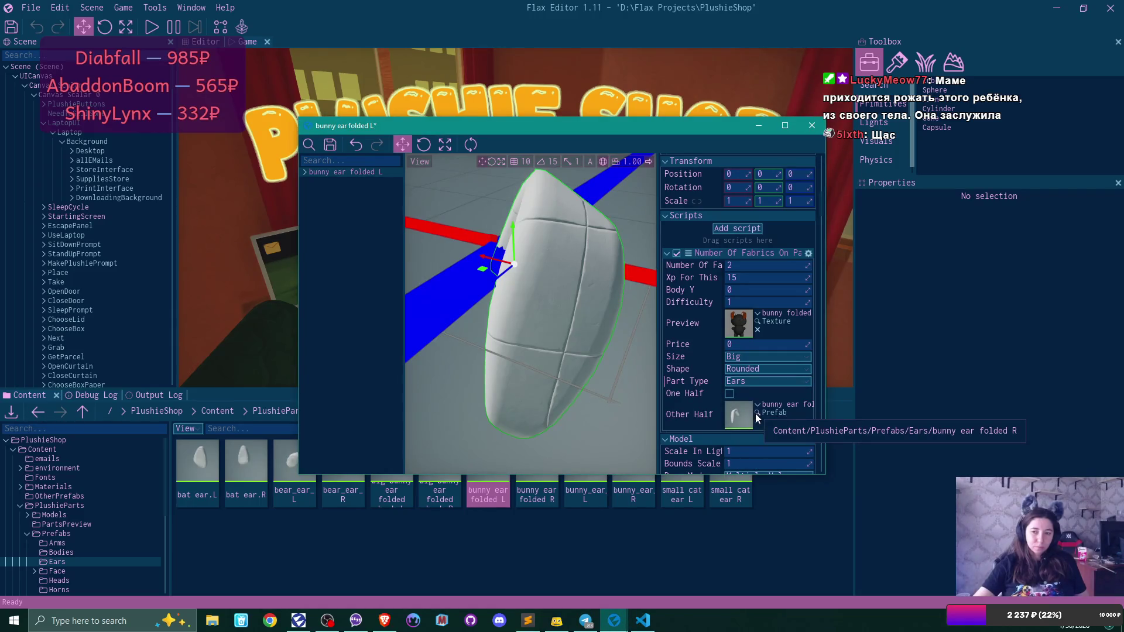
double_click(737, 319)
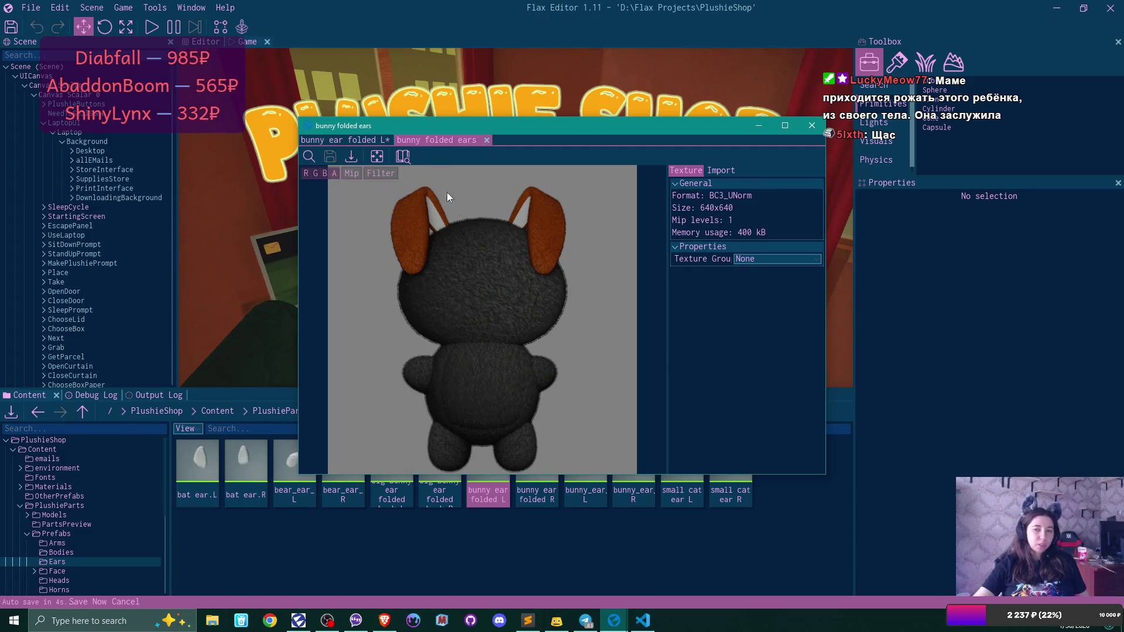
left_click(320, 143)
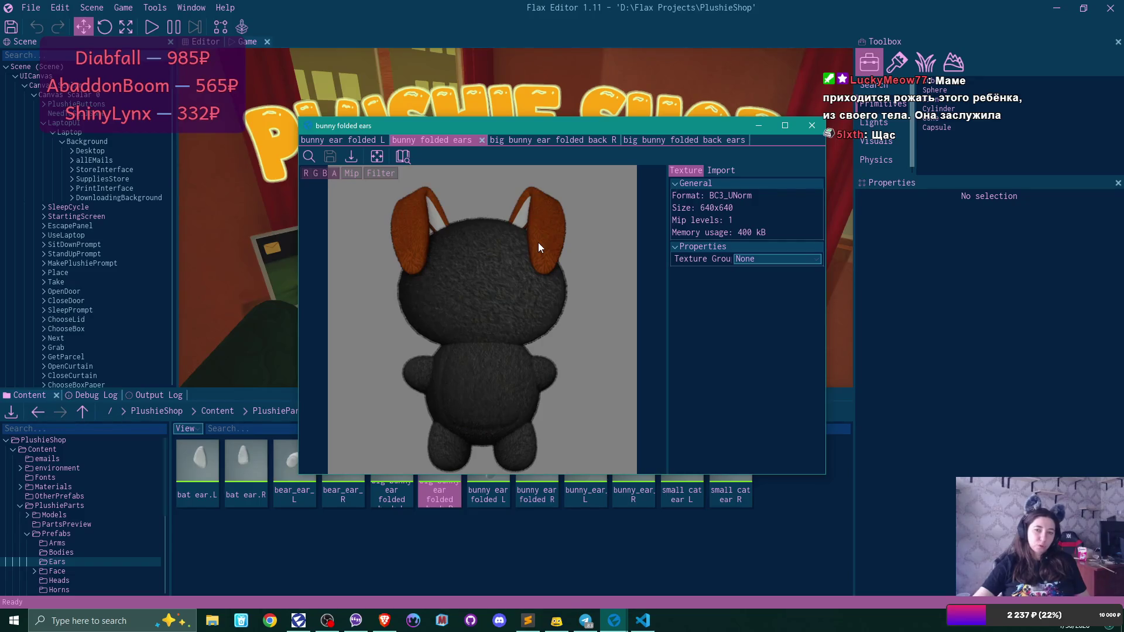
- Close the bunny folded ears texture plus the bunny ear folded L and big bunny ear folded back R tabs
left_click(482, 139)
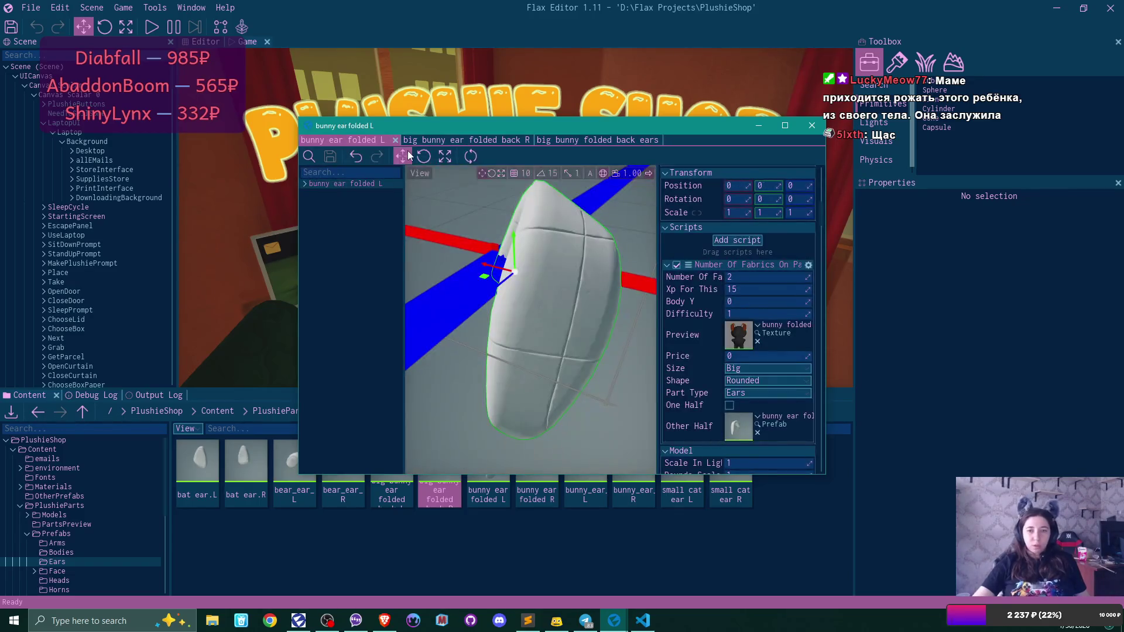
scroll(773, 360, "down", 1)
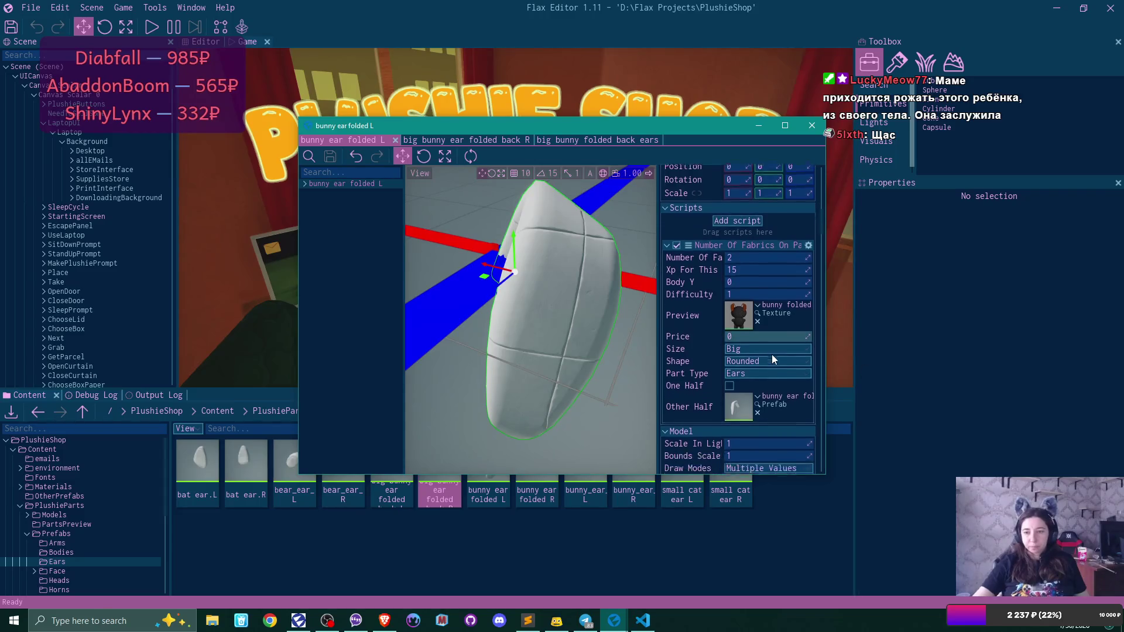
scroll(773, 360, "down", 1)
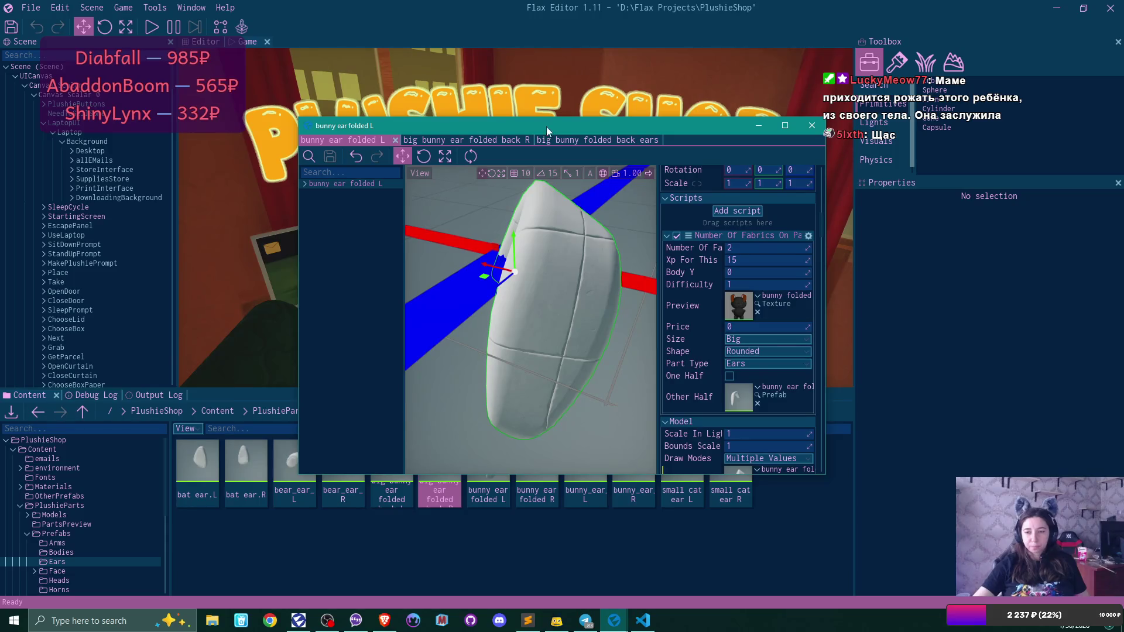
left_click(396, 140)
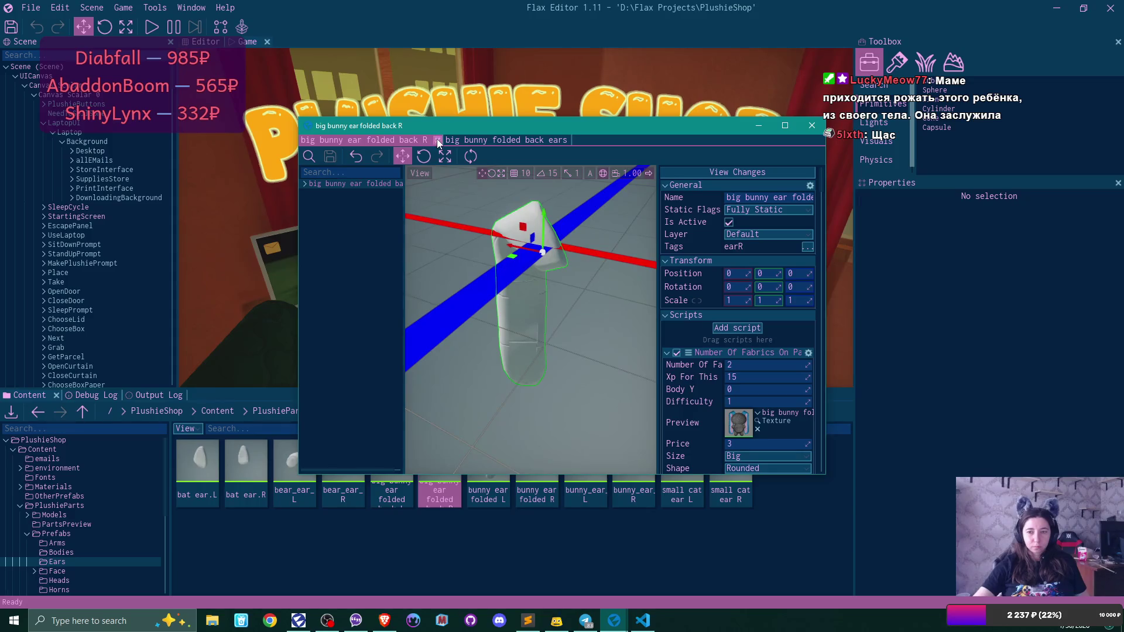
scroll(743, 289, "down", 2)
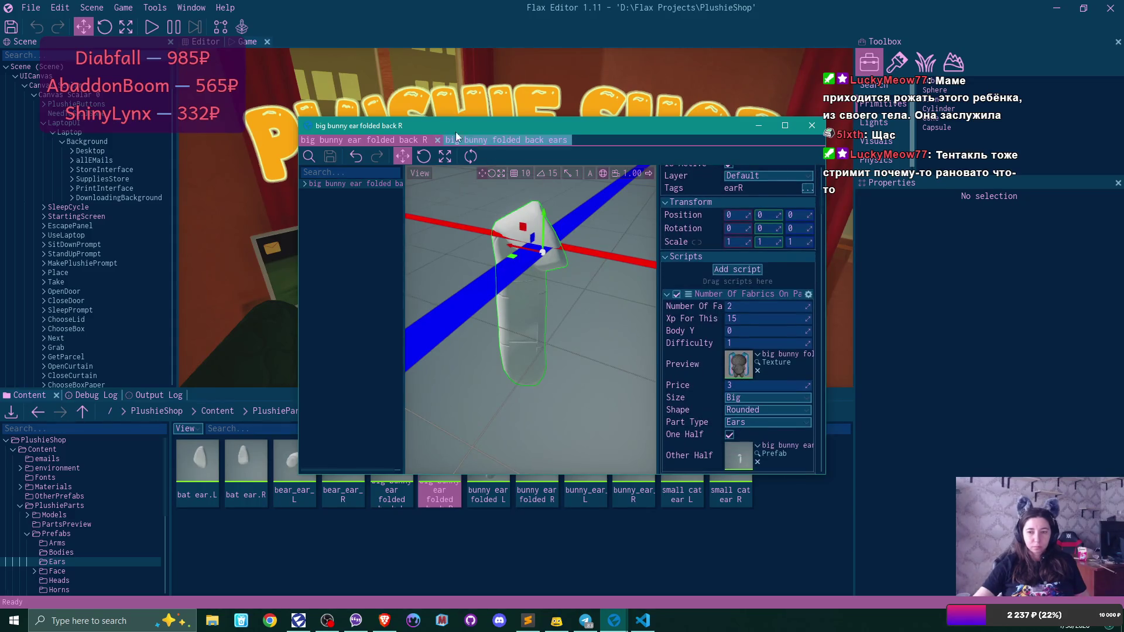
left_click(437, 141)
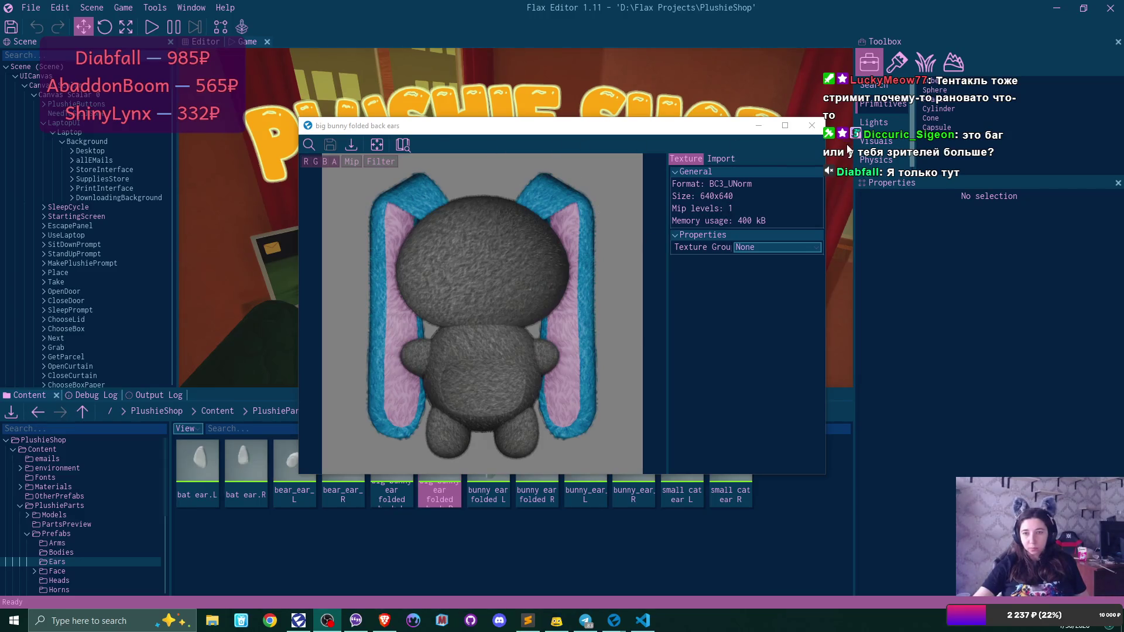
left_click(813, 127)
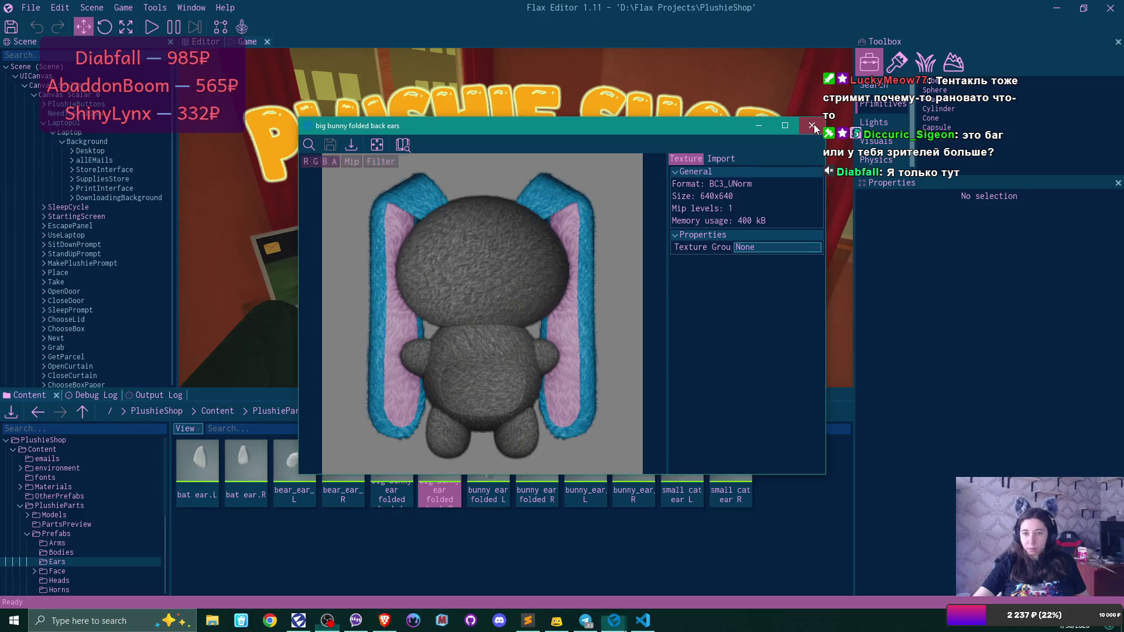
- Close the big bunny texture, then inspect and close the bunny ear folded L prefab
left_click(813, 126)
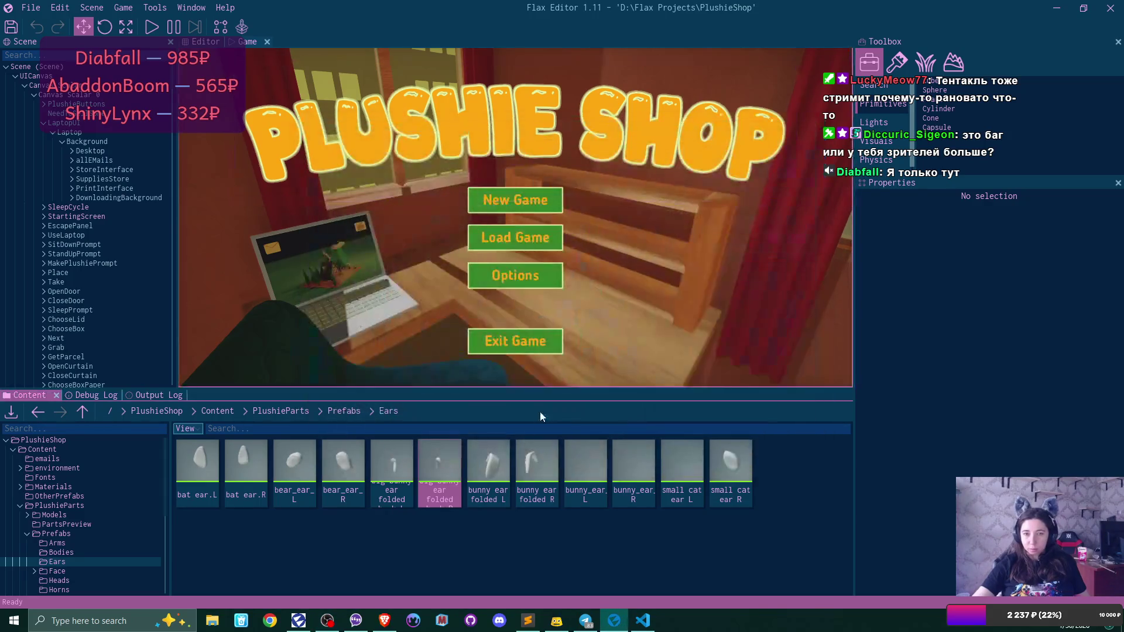
double_click(493, 462)
scroll(769, 350, "down", 2)
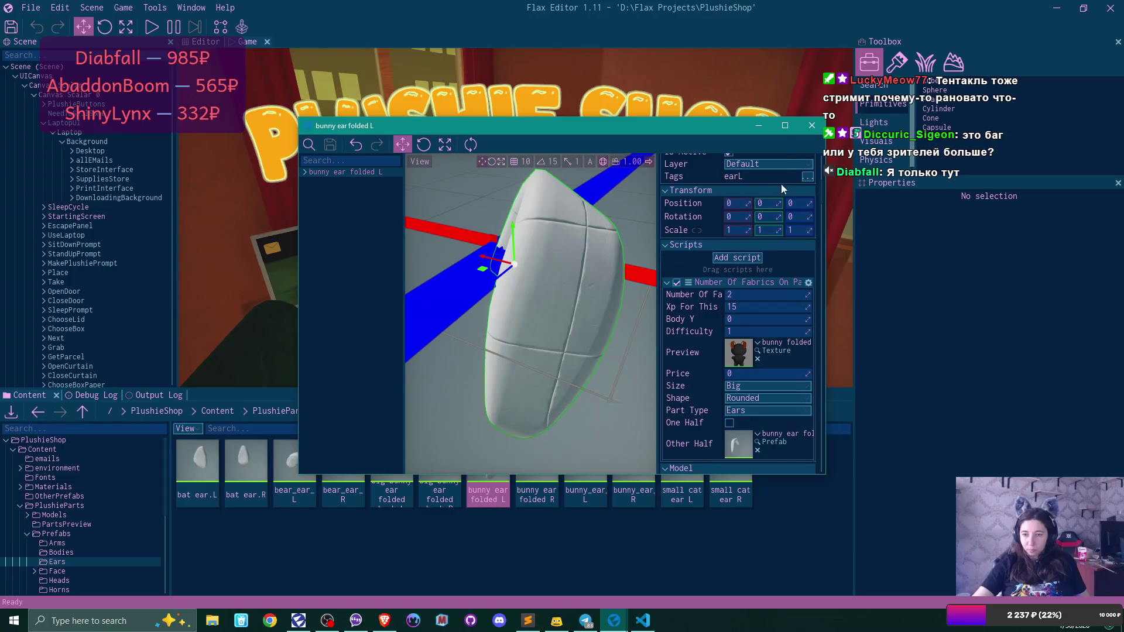
left_click(805, 130)
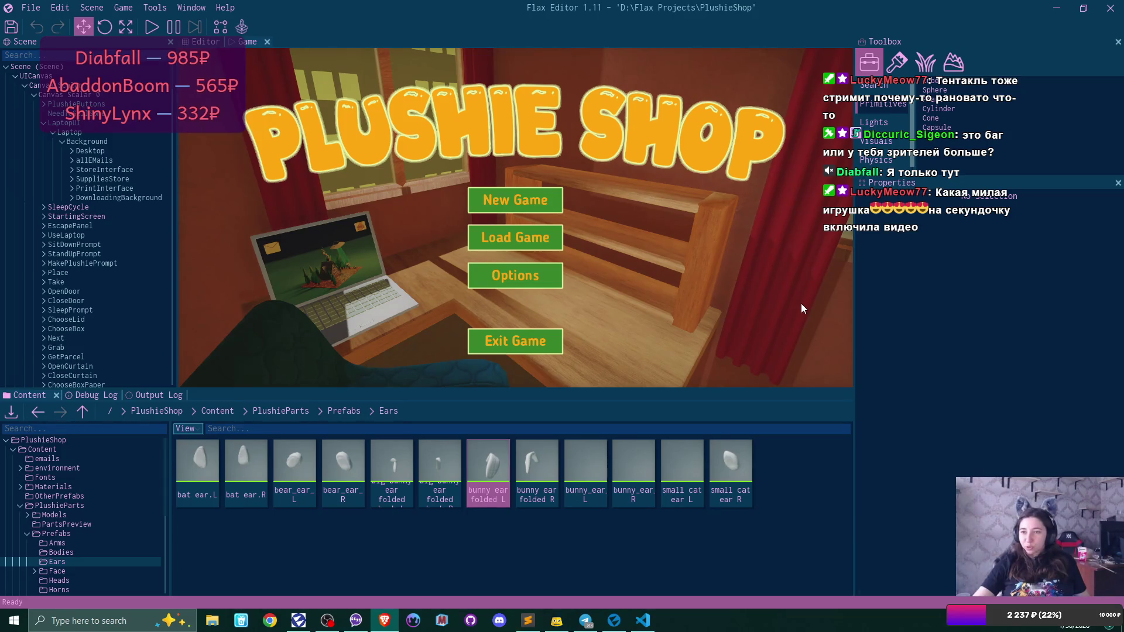
double_click(497, 469)
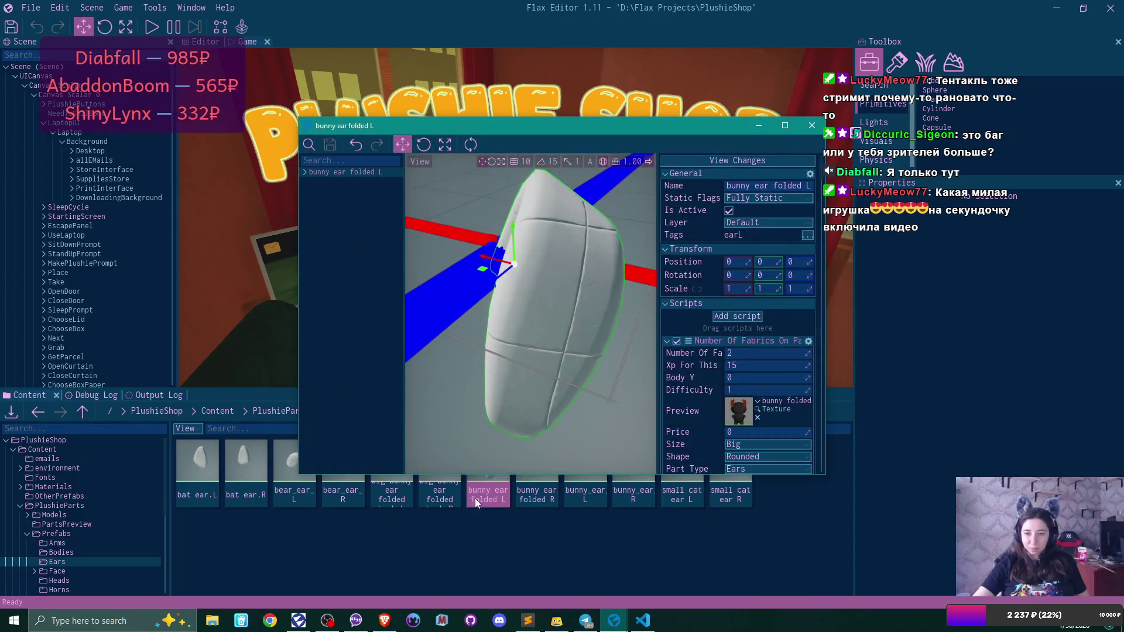
left_click(812, 125)
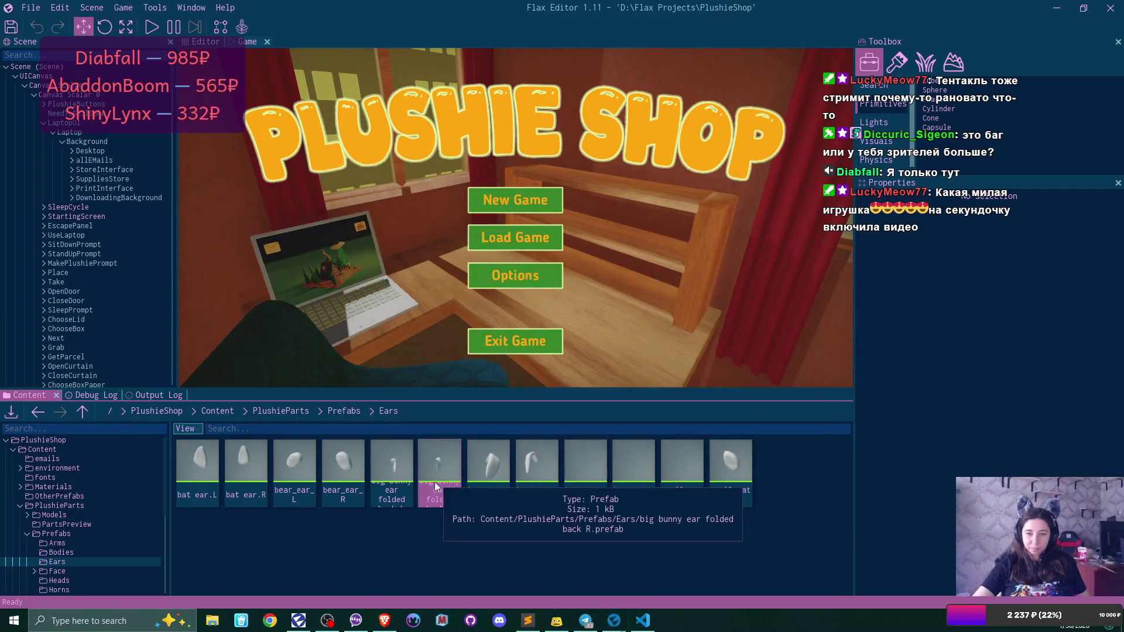
- Inspect big bunny ear folded back R and its ears texture, close both, and select bunny ear folded R
double_click(436, 486)
double_click(735, 411)
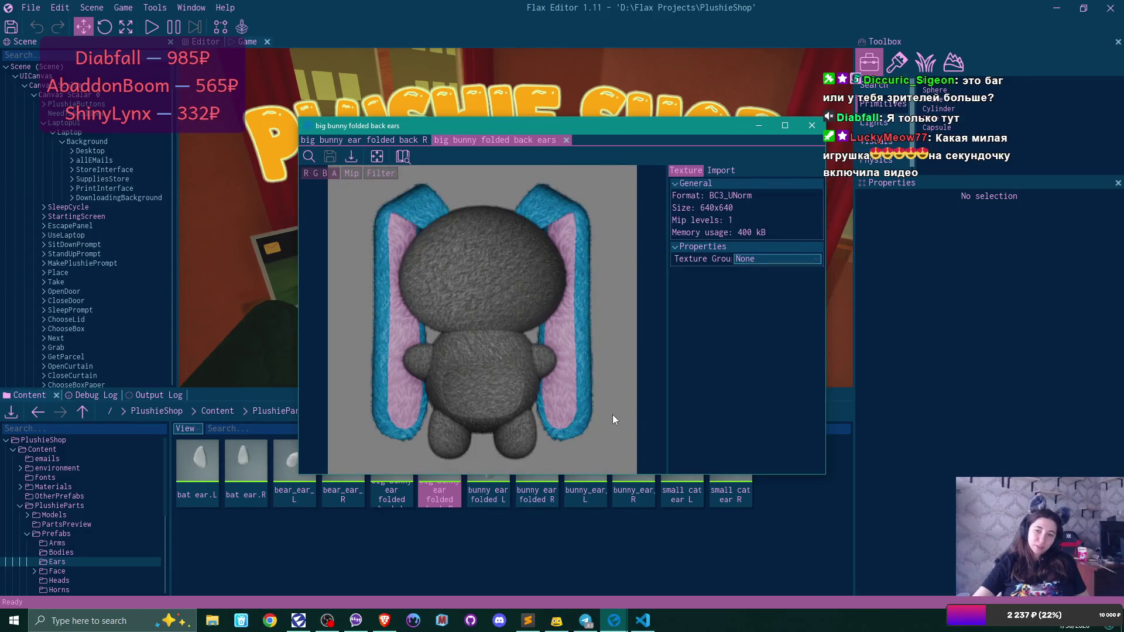
left_click(567, 139)
left_click(812, 125)
left_click(550, 467)
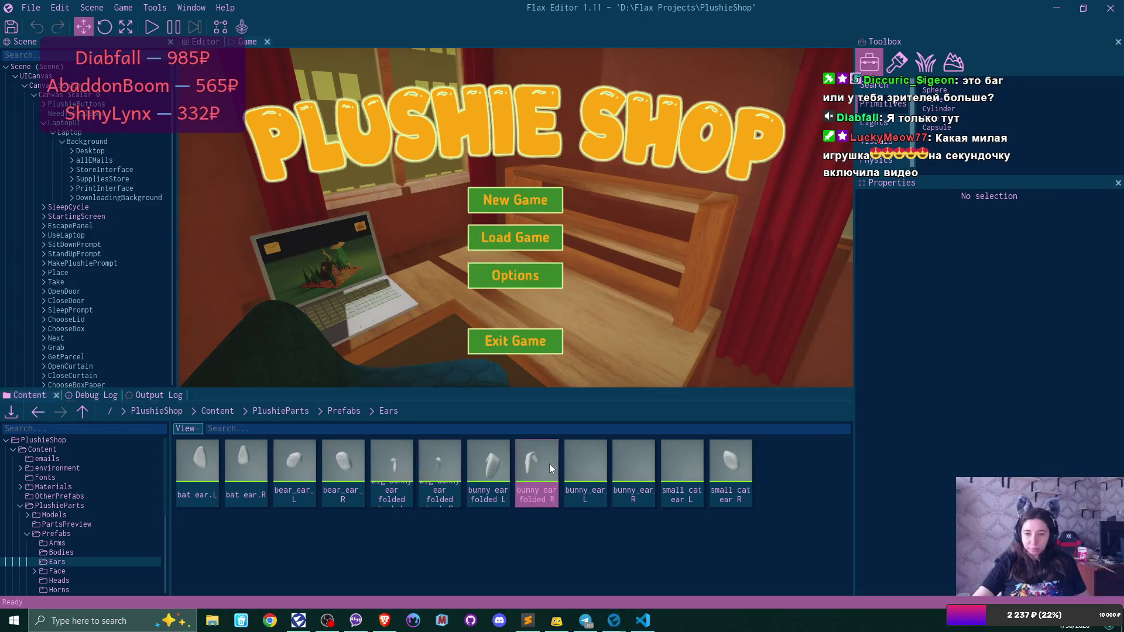
- Set bunny ear folded R's Part Type to Ears, save and close it
double_click(550, 467)
scroll(769, 370, "down", 5)
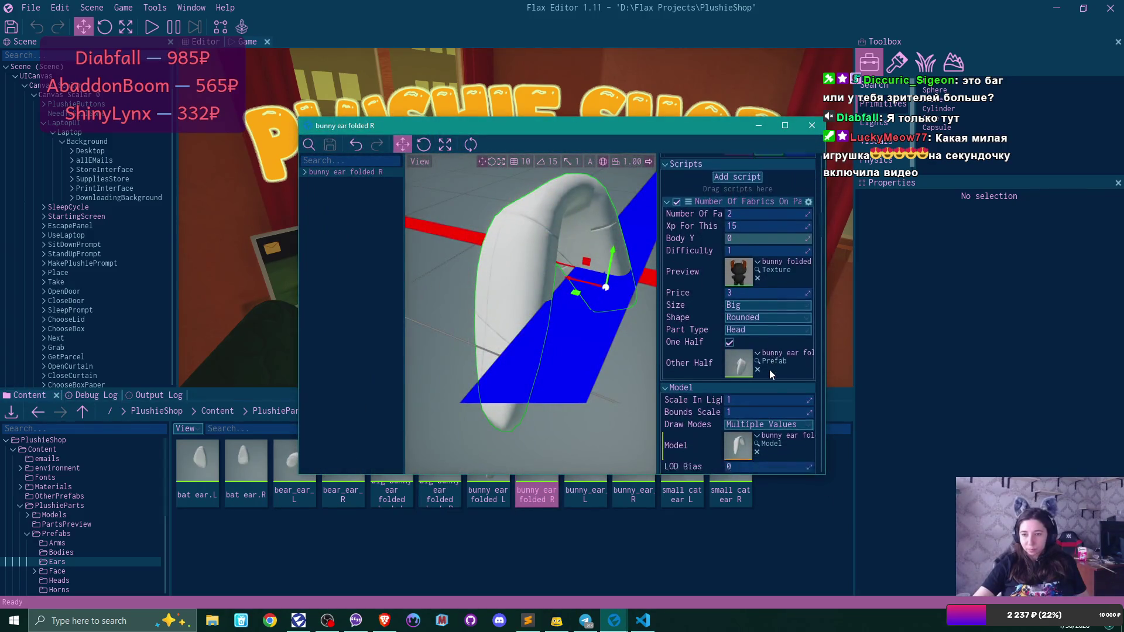
scroll(769, 369, "down", 1)
scroll(769, 370, "up", 1)
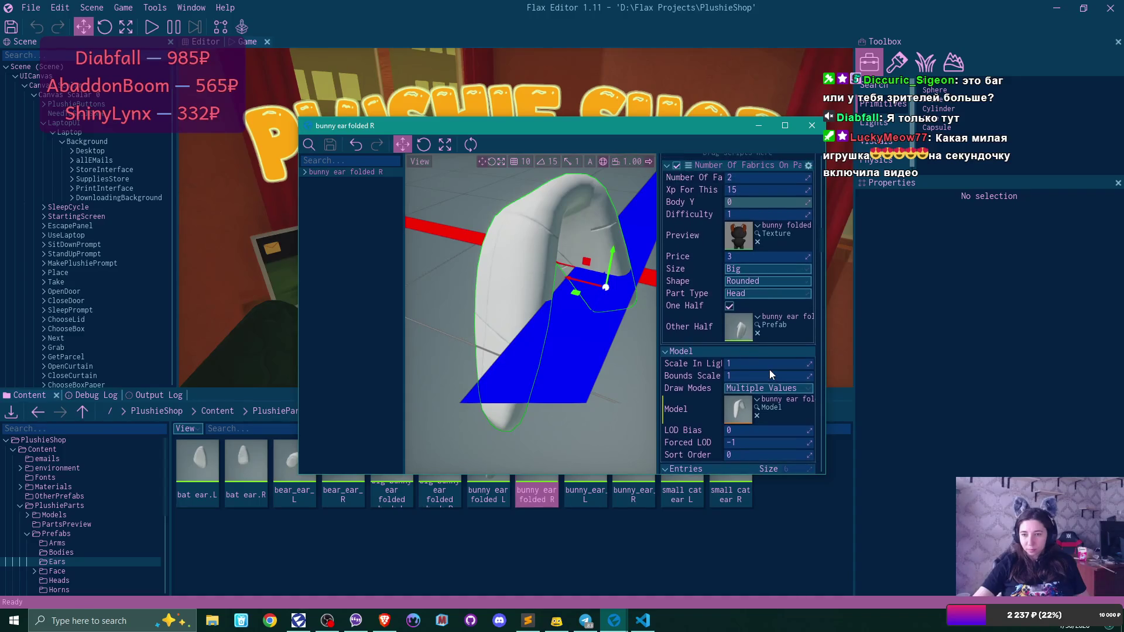
scroll(760, 360, "up", 1)
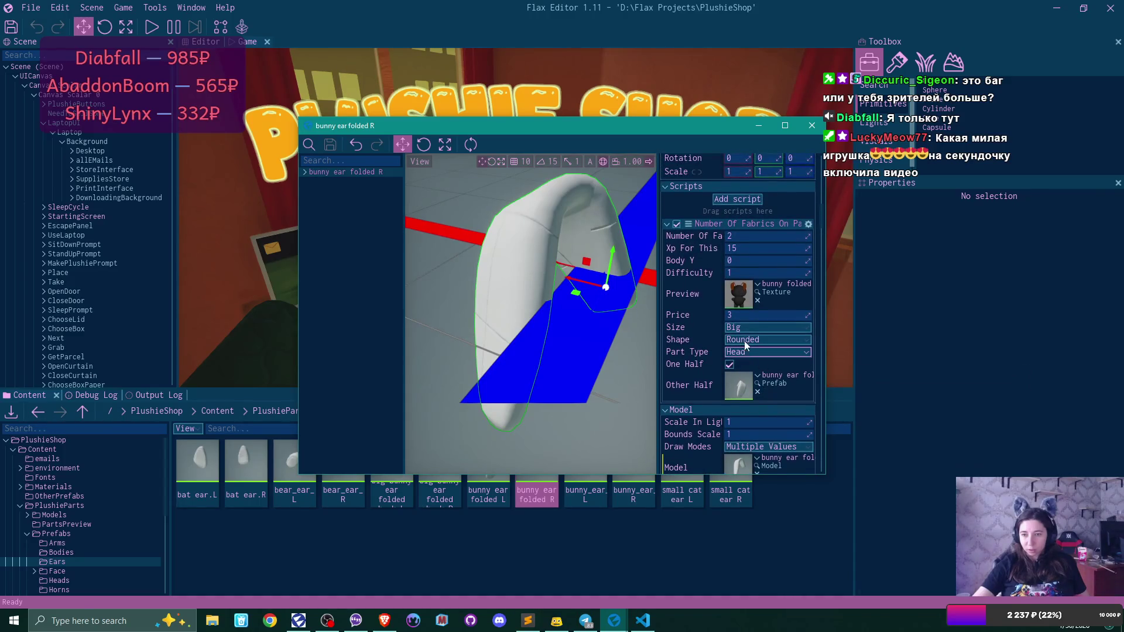
left_click(750, 350)
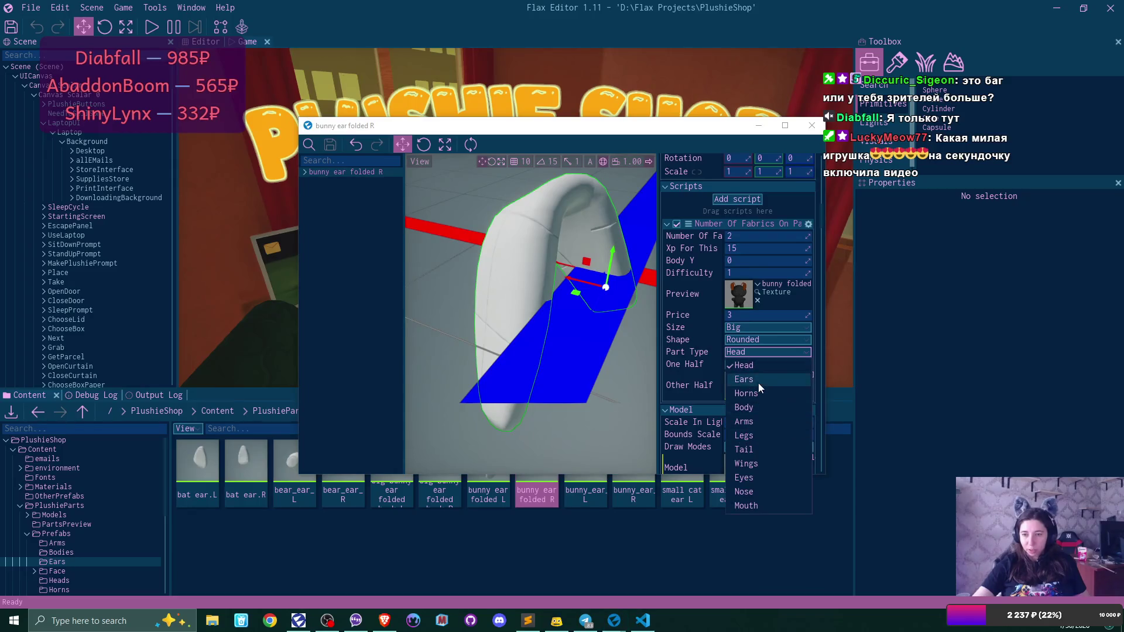
left_click(758, 380)
left_click(329, 144)
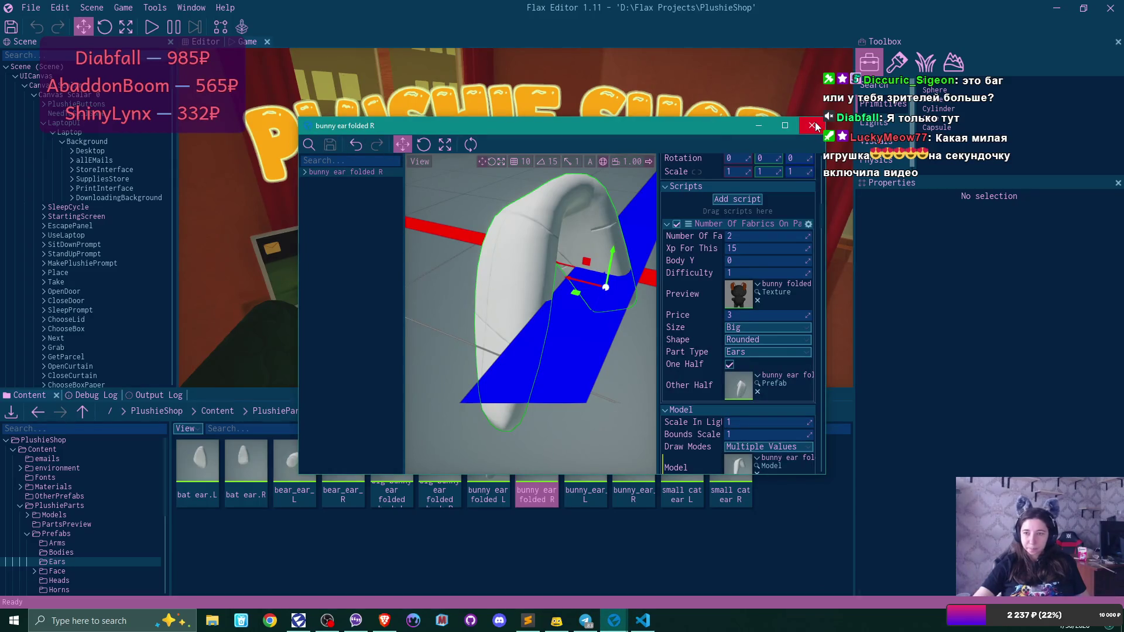
left_click(811, 126)
double_click(574, 460)
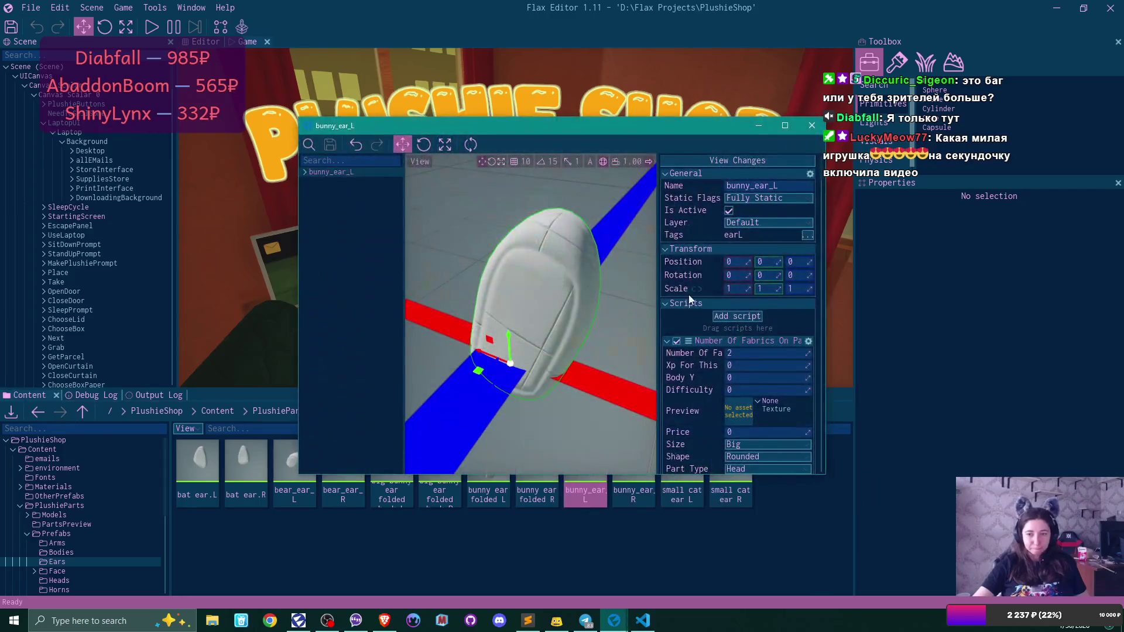
- Scroll bunny_ear_L's properties and briefly switch to the Flax launcher and back
scroll(746, 311, "down", 2)
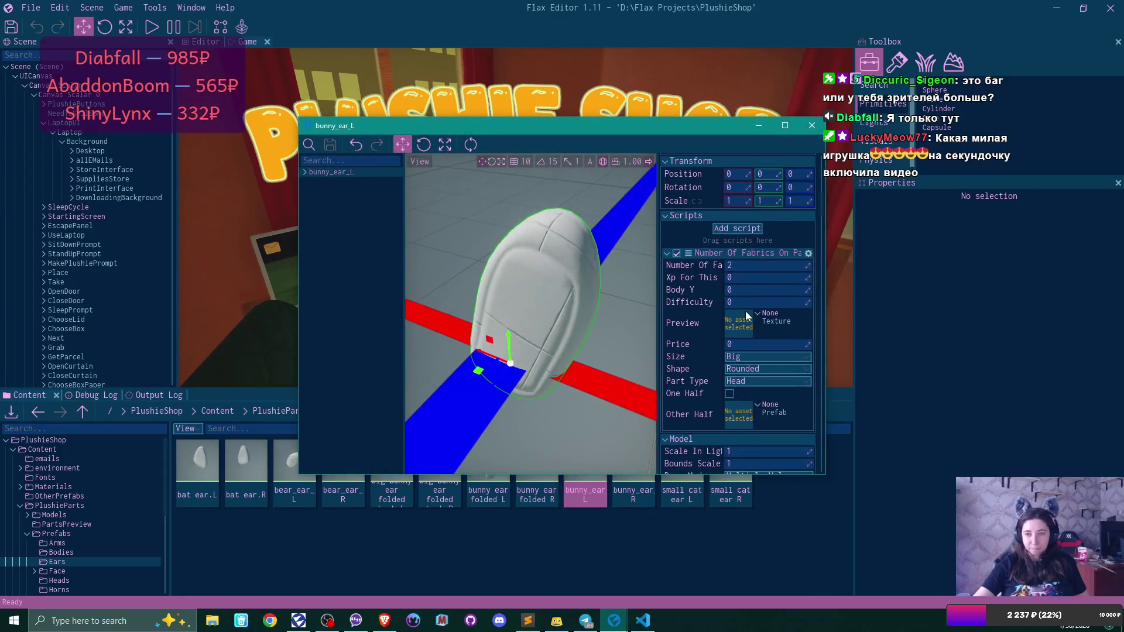
scroll(746, 311, "down", 2)
scroll(745, 311, "down", 1)
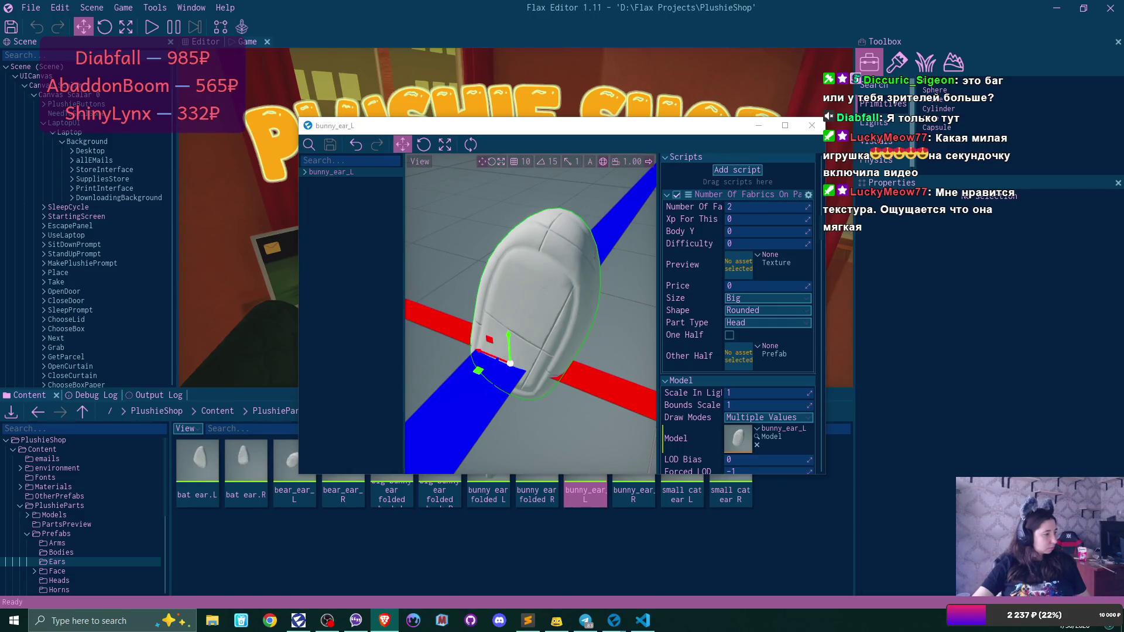
left_click(326, 620)
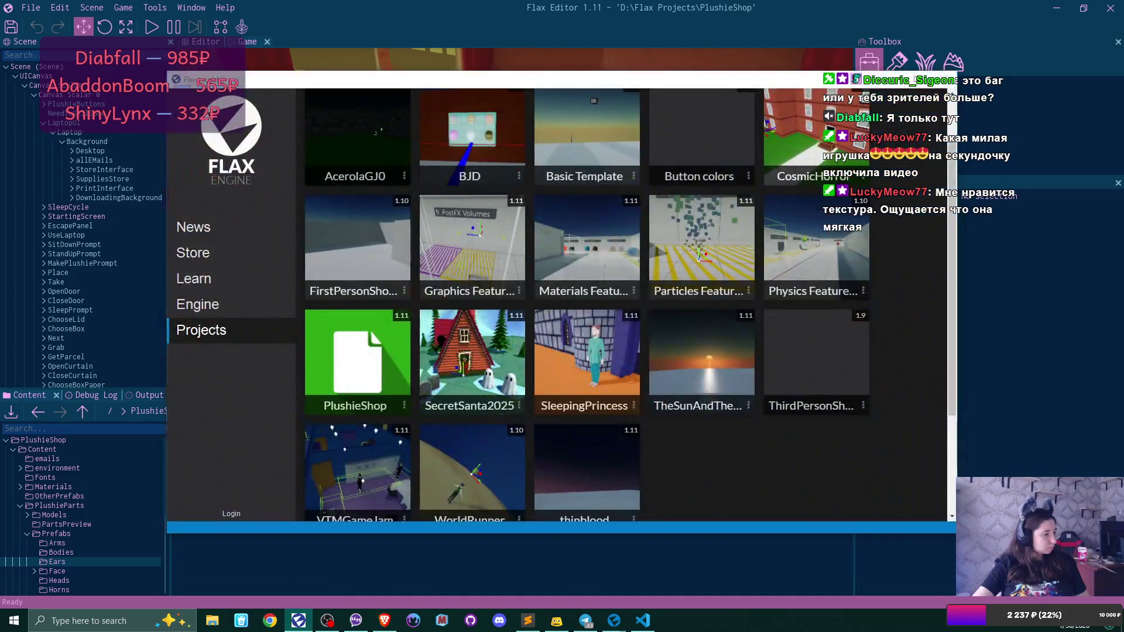
left_click(327, 620)
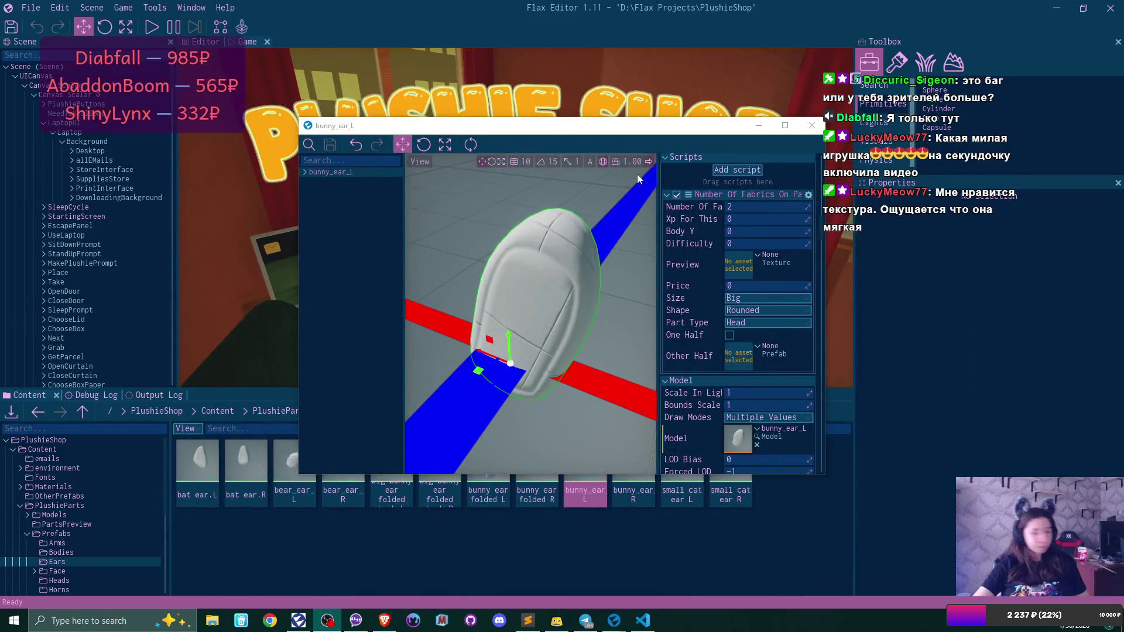
- Give bunny_ear_L Size Small and Part Type Ears, save and close it
left_click(766, 299)
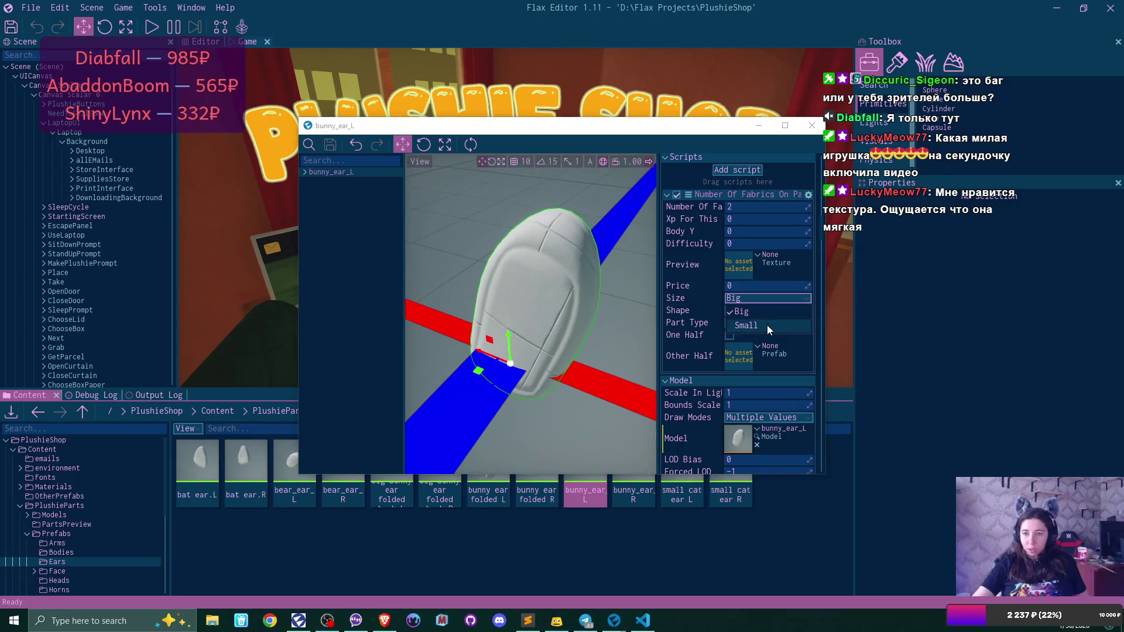
left_click(767, 325)
left_click(757, 323)
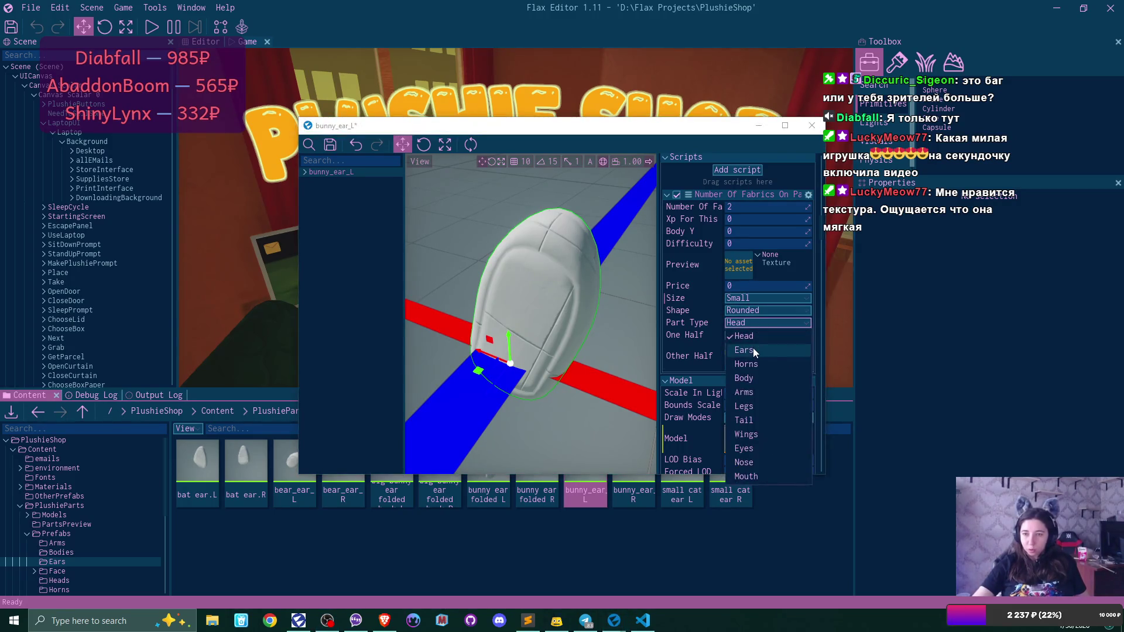
left_click(753, 347)
left_click(330, 144)
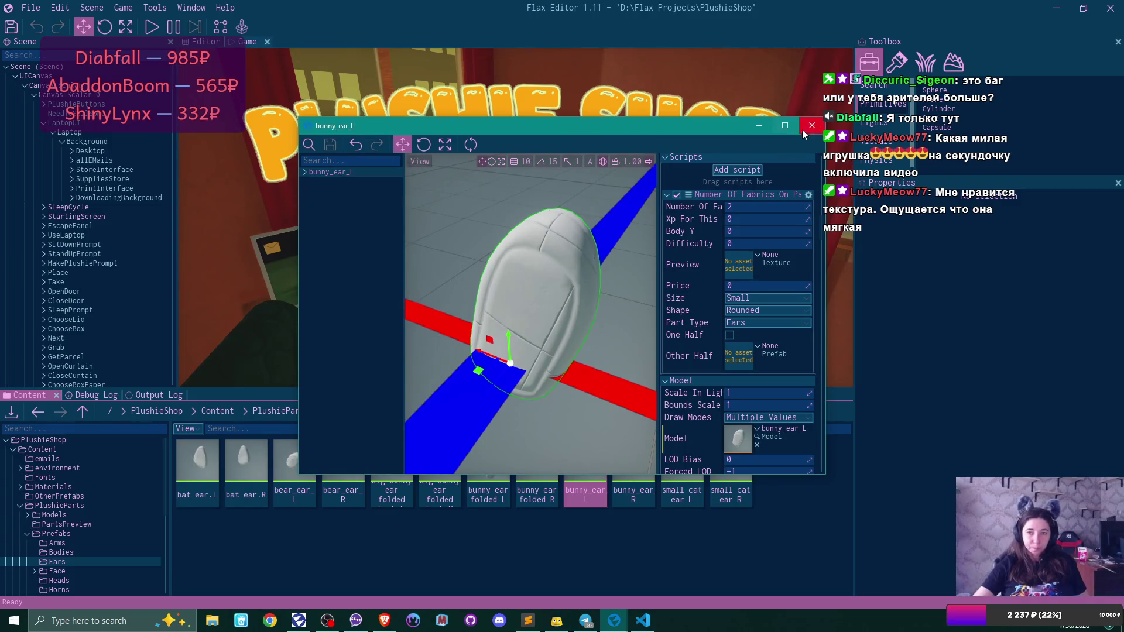
left_click(803, 131)
double_click(642, 468)
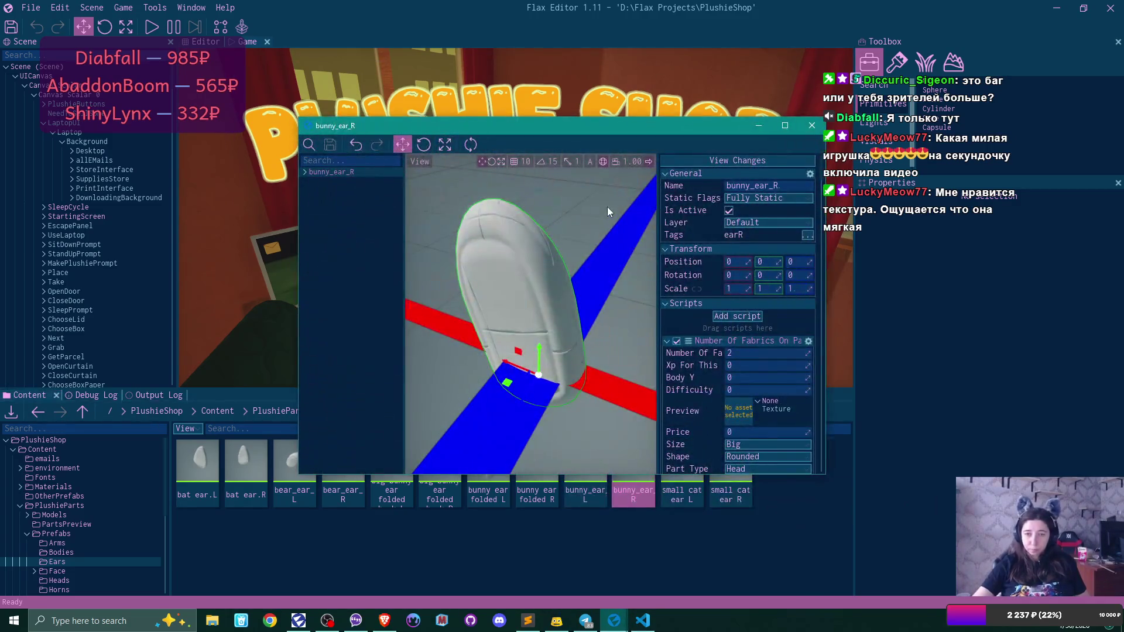
- Set bunny_ear_R to Size Small and Part Type Ears, then save and close it
scroll(791, 347, "down", 4)
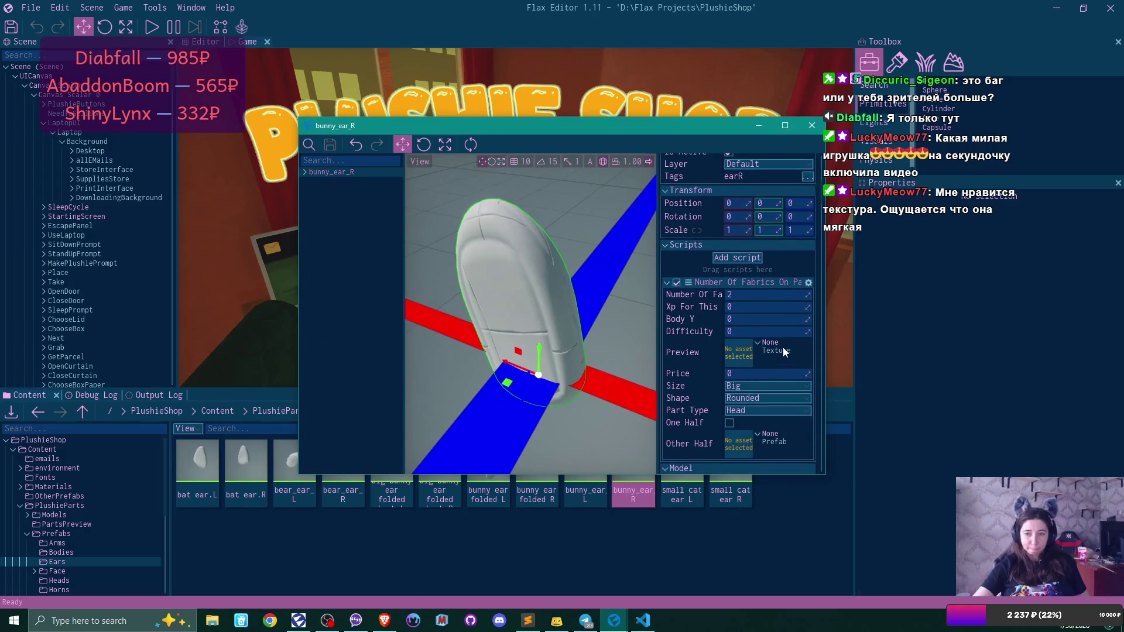
left_click(747, 325)
left_click(763, 353)
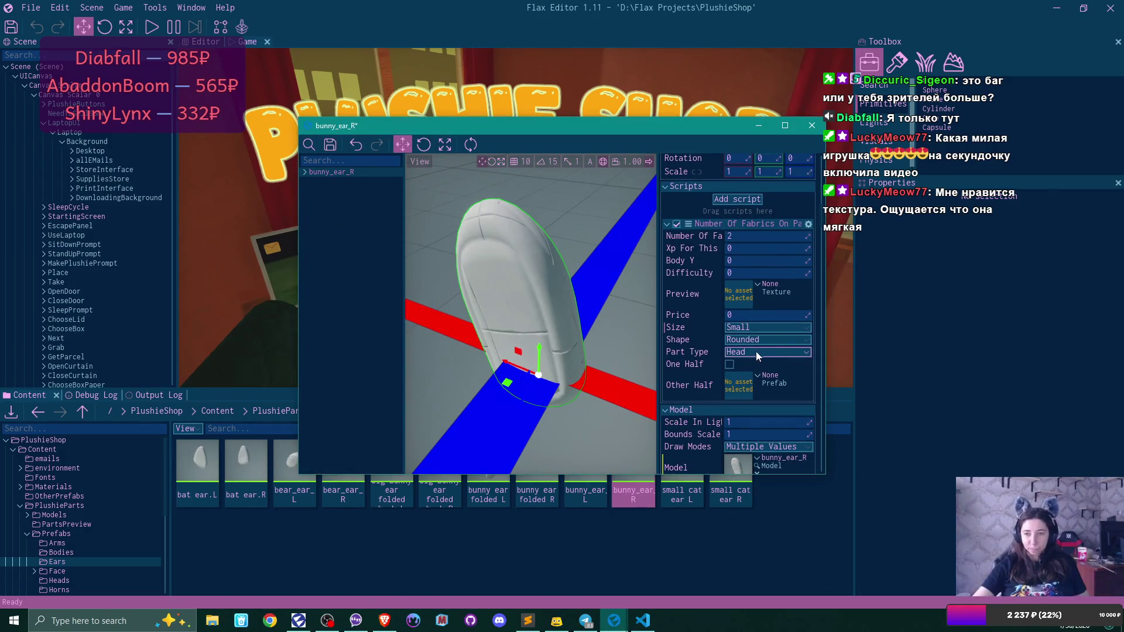
left_click(752, 350)
left_click(758, 378)
left_click(336, 143)
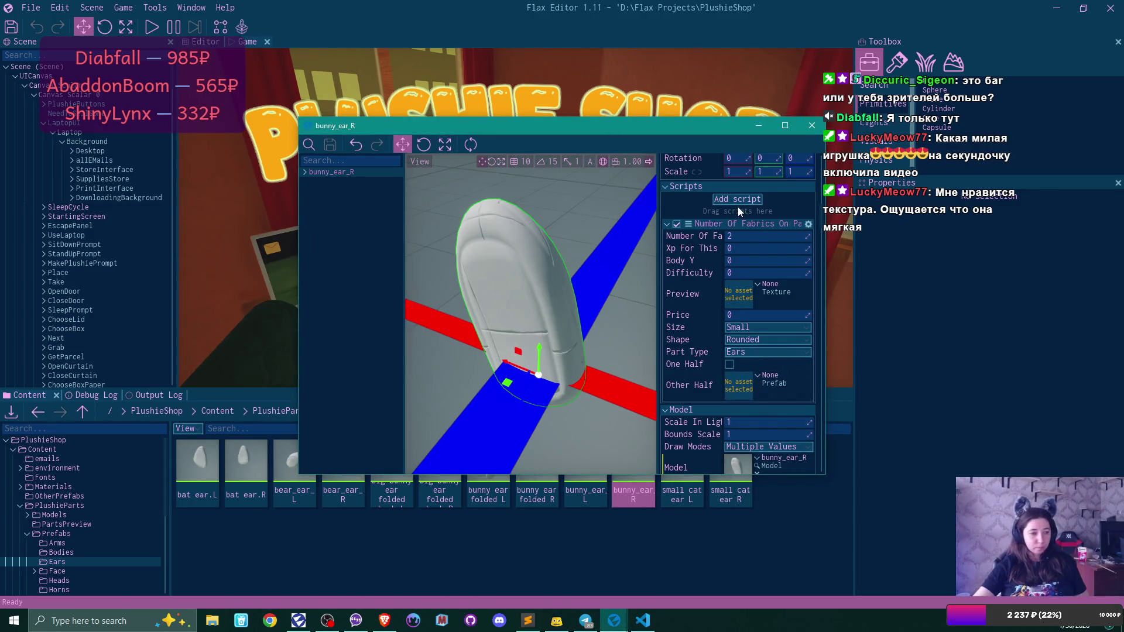
left_click(813, 125)
- Give small cat ear L Size Small, Shape Sharp, Part Type Ears, then save and close it
double_click(684, 462)
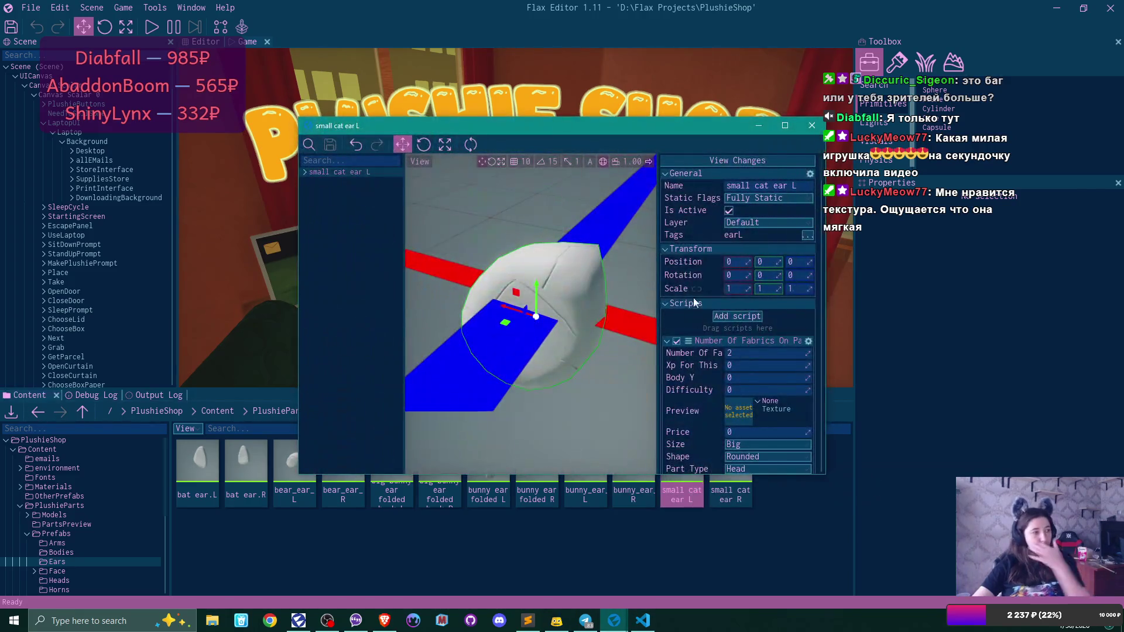
scroll(728, 294, "down", 3)
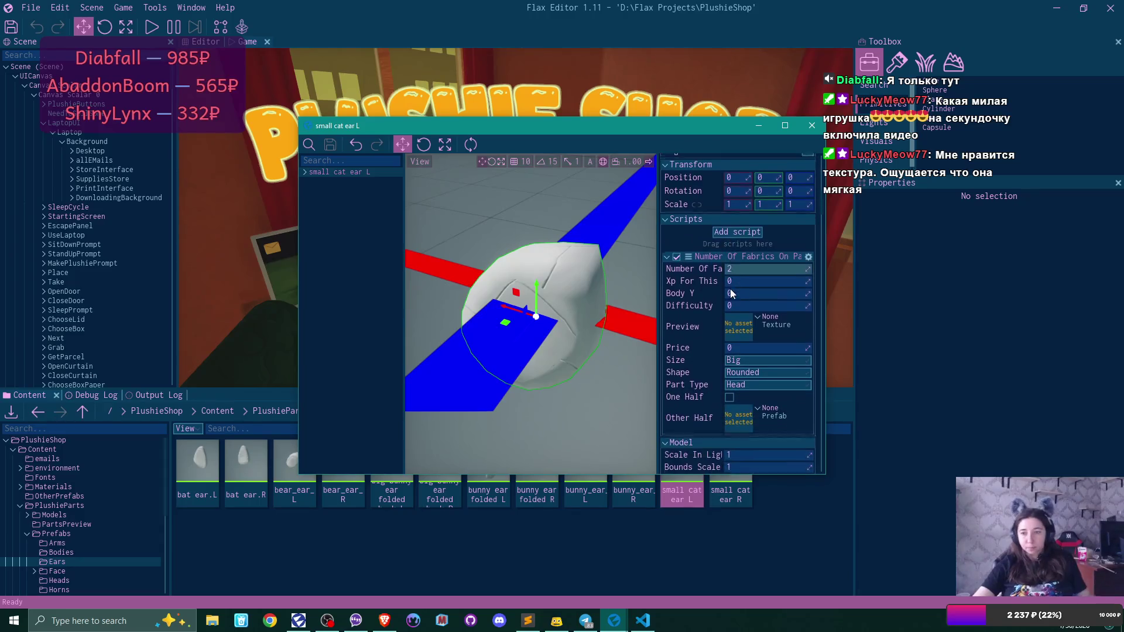
left_click(748, 357)
left_click(746, 384)
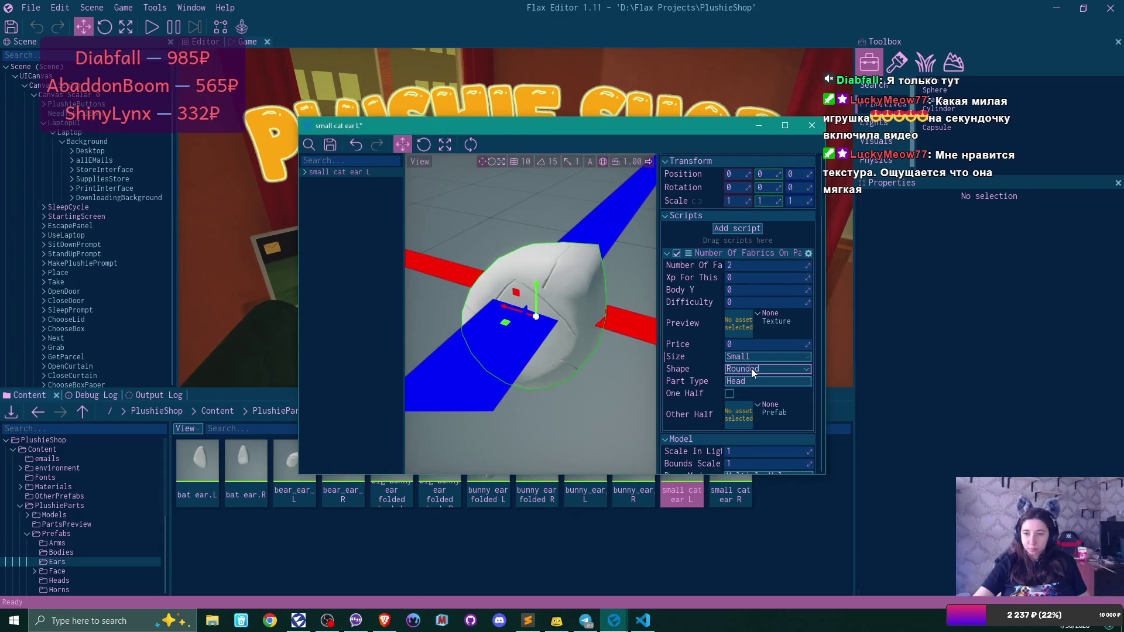
left_click(755, 368)
left_click(759, 397)
left_click(754, 381)
left_click(755, 410)
left_click(330, 144)
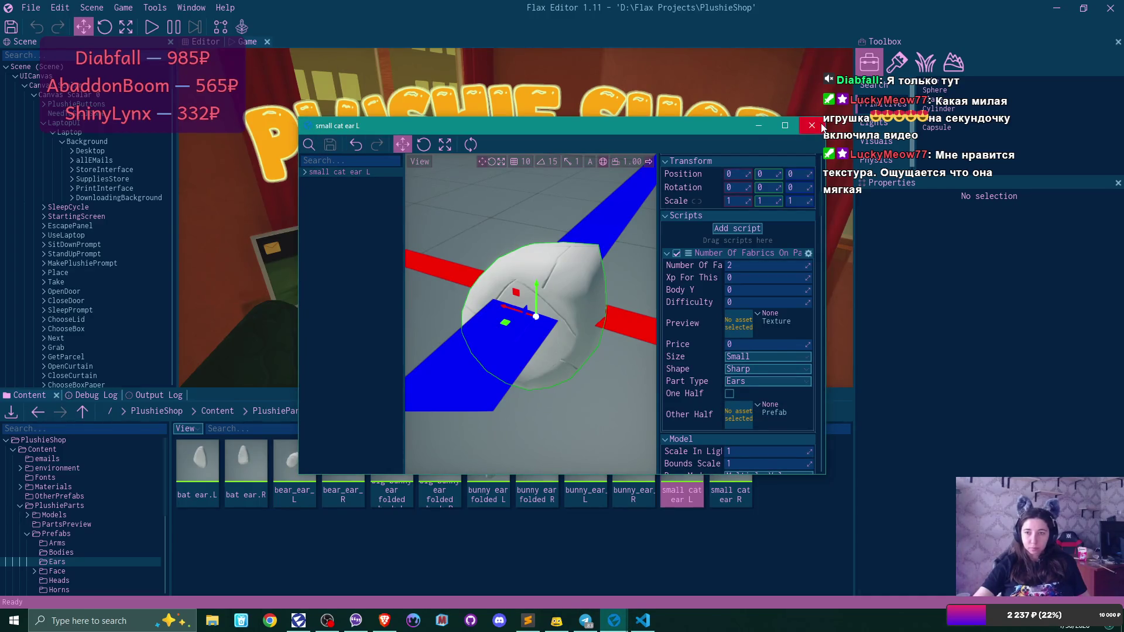
left_click(812, 125)
- Give small cat ear R Size Small, Shape Sharp and Part Type Ears, then close it
double_click(733, 464)
scroll(757, 291, "down", 3)
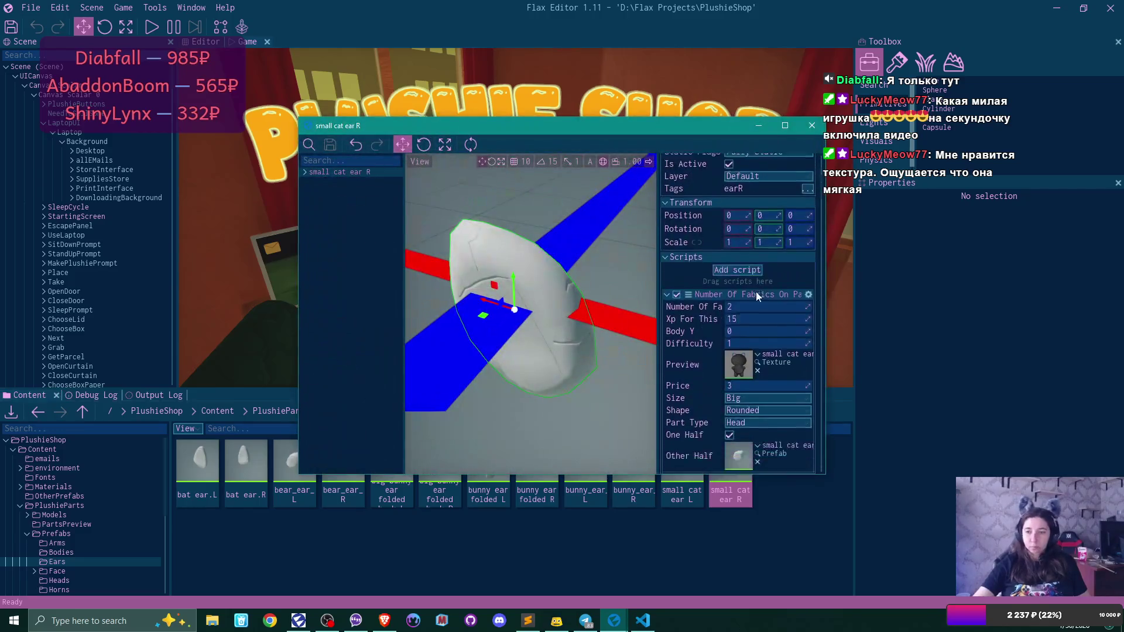
left_click(775, 359)
left_click(767, 382)
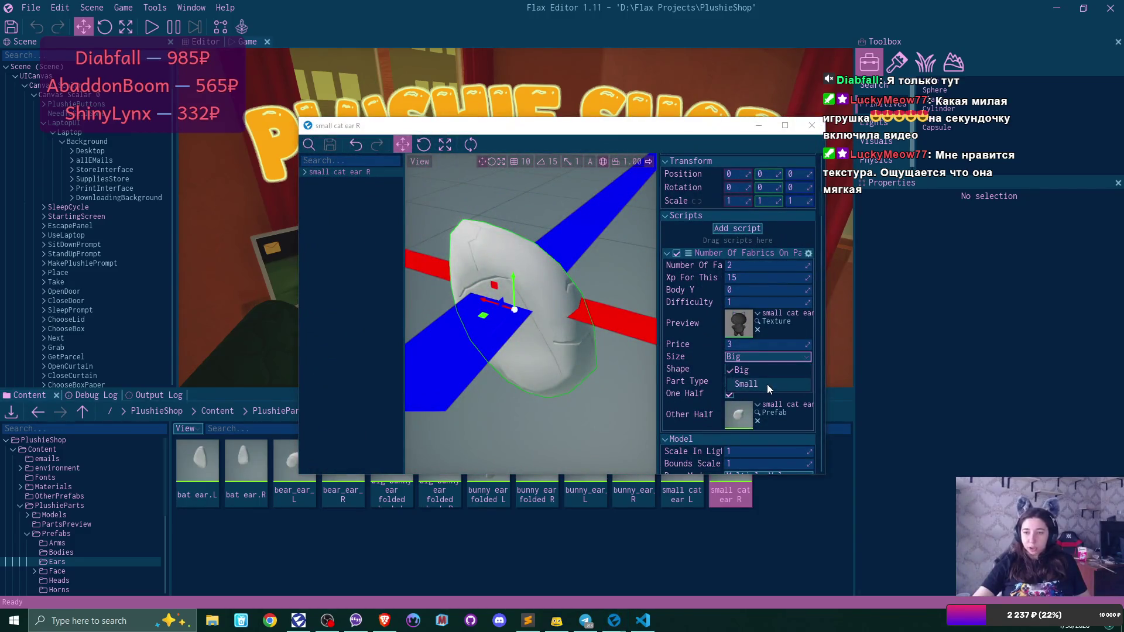
left_click(763, 369)
left_click(767, 396)
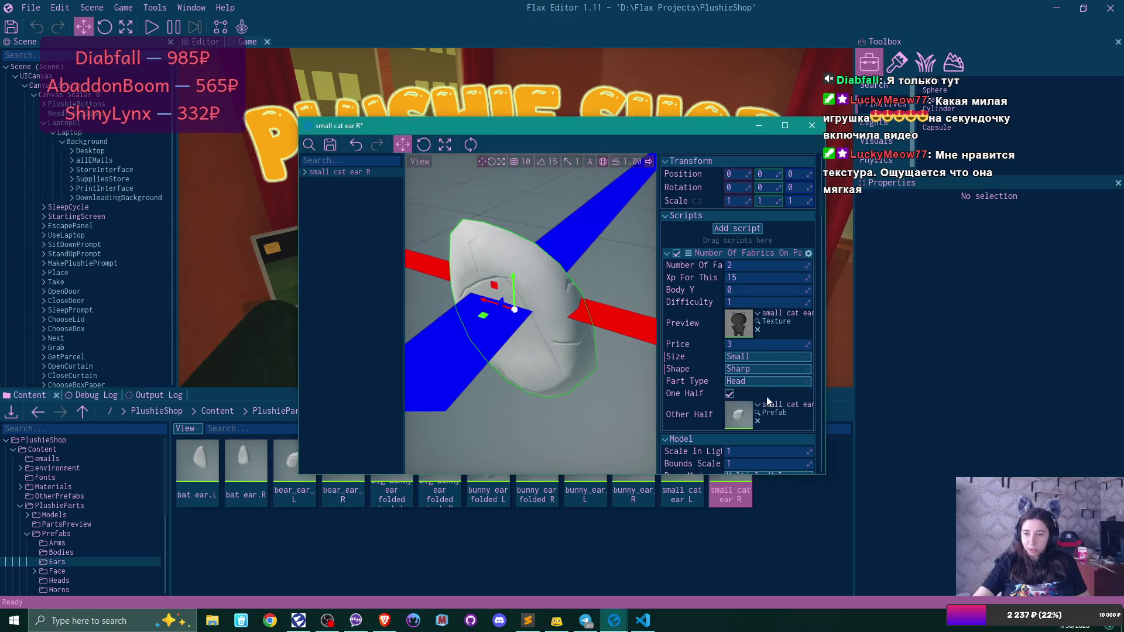
left_click(756, 381)
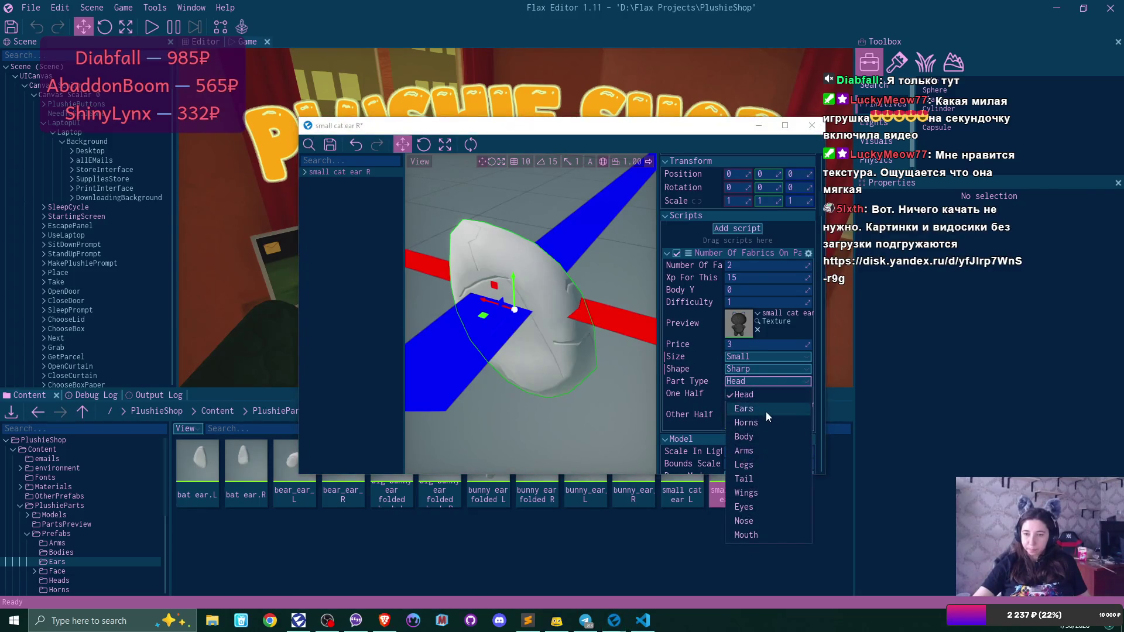
left_click(765, 412)
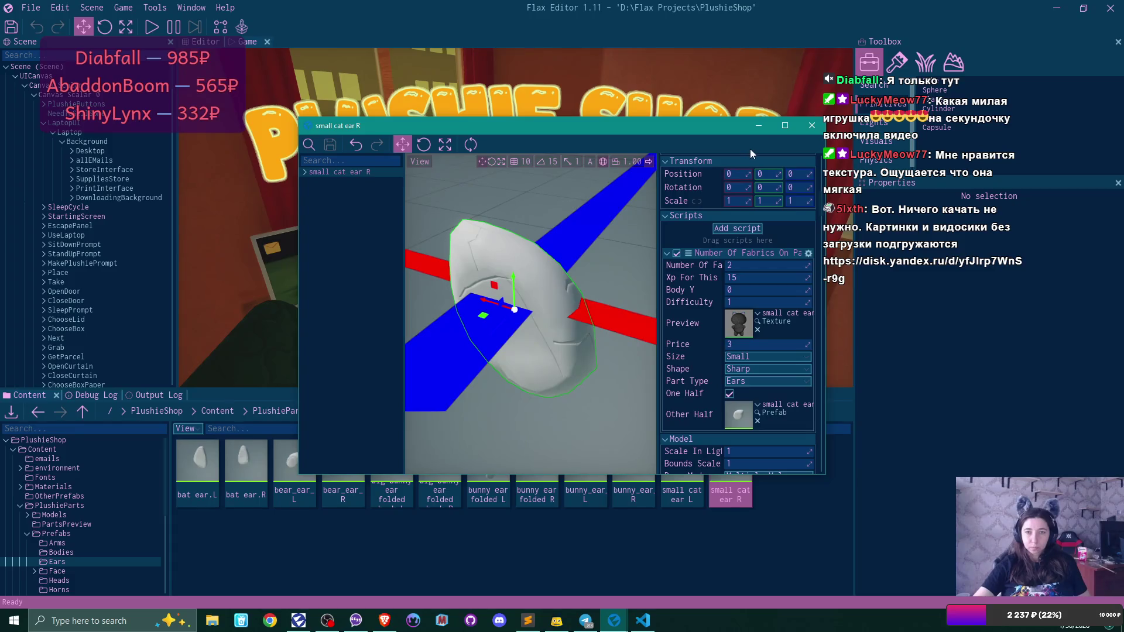
left_click(807, 127)
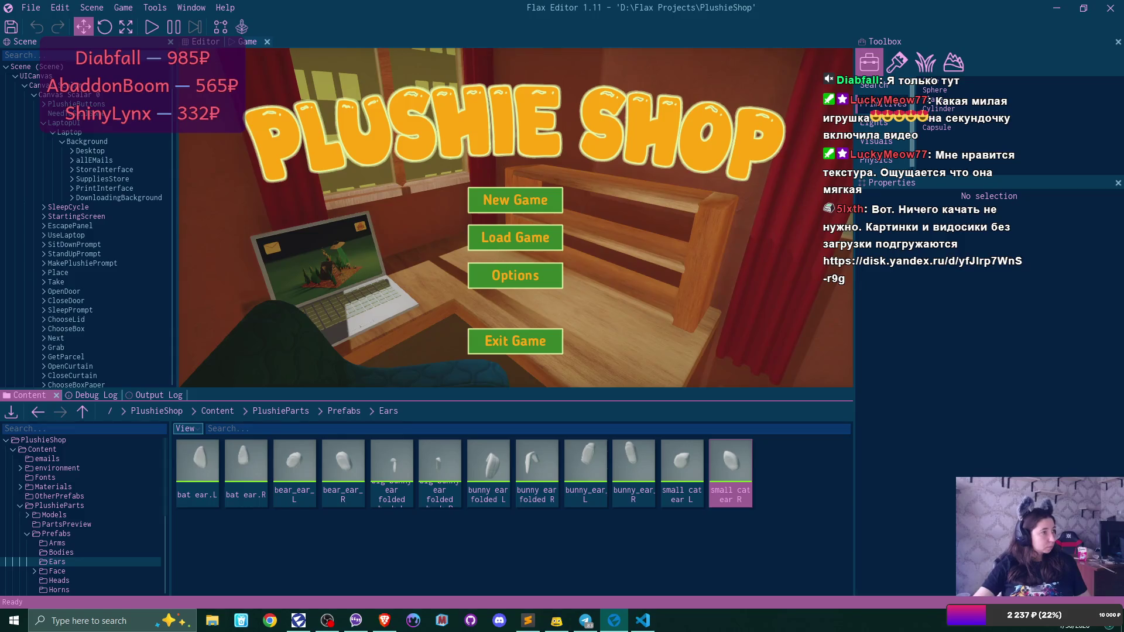
- Switch with Alt+Tab to the browser showing the shared Yandex Disk folder MC36
key("alt+Tab")
key("alt+Tab")
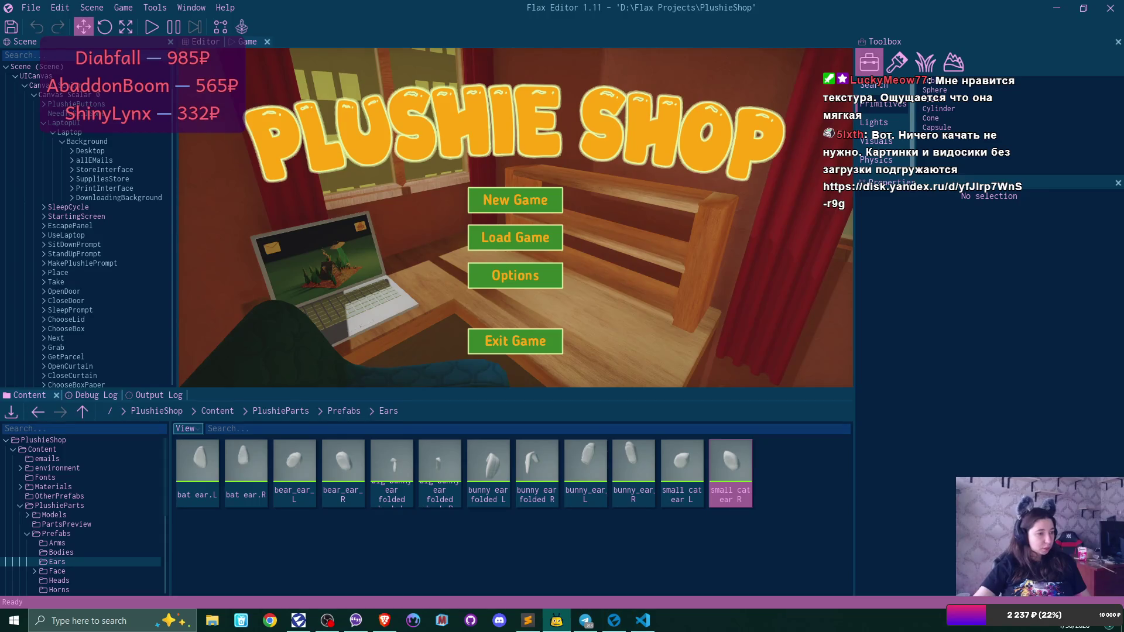
key("alt+Tab")
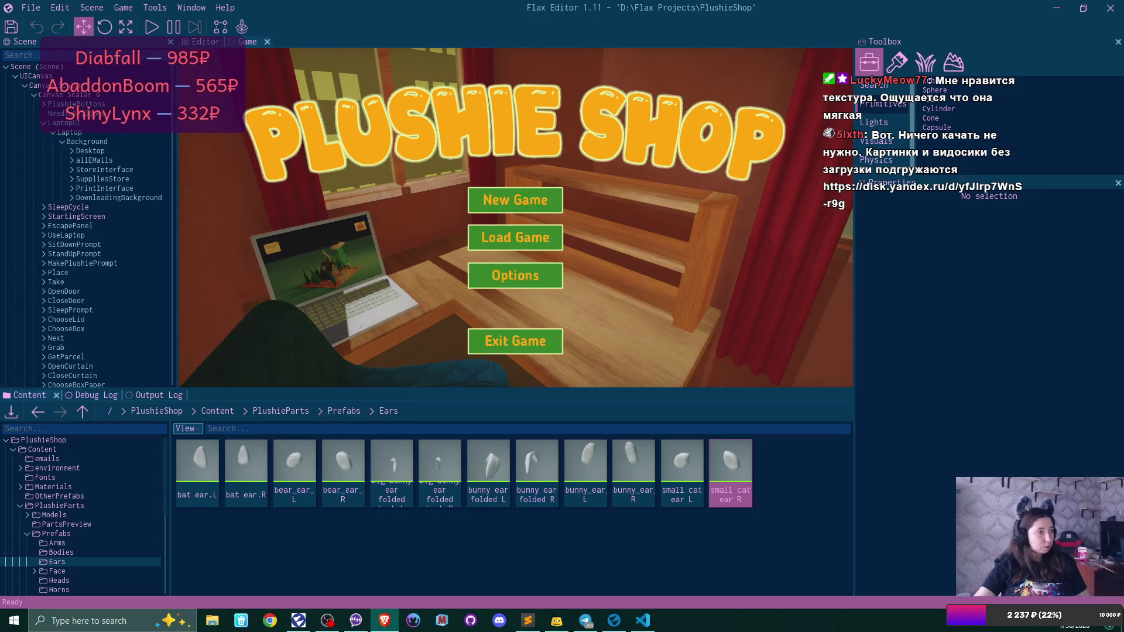
key("alt+Tab")
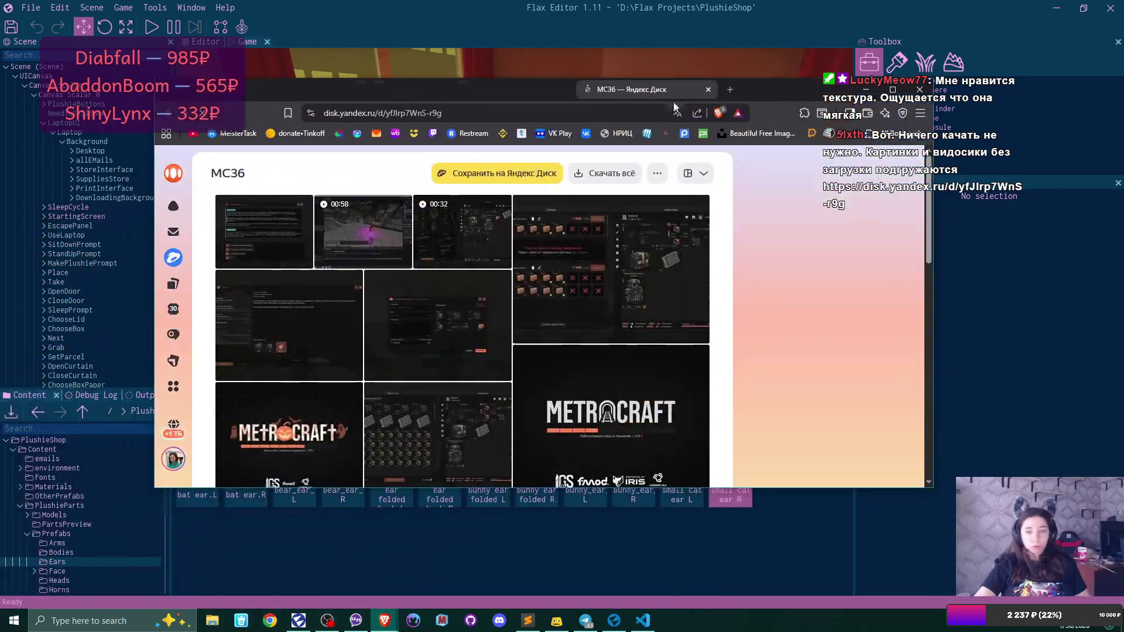
- Maximize the browser, open Dialogue.png full-size, then advance to IGS_ENGINE.mp4
left_click(892, 90)
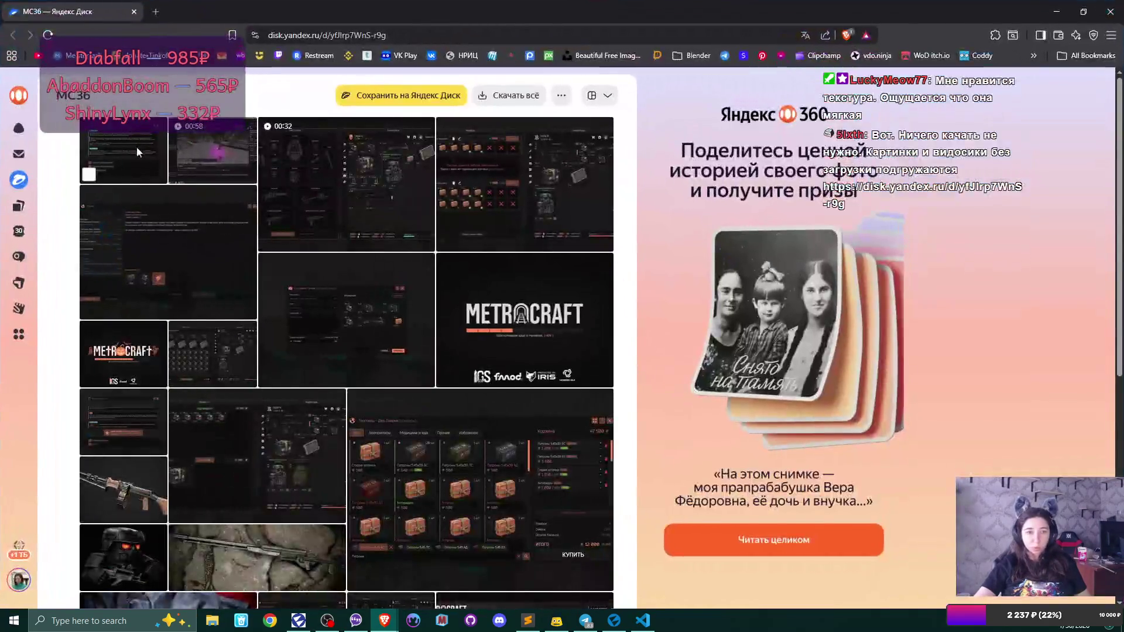
left_click(137, 148)
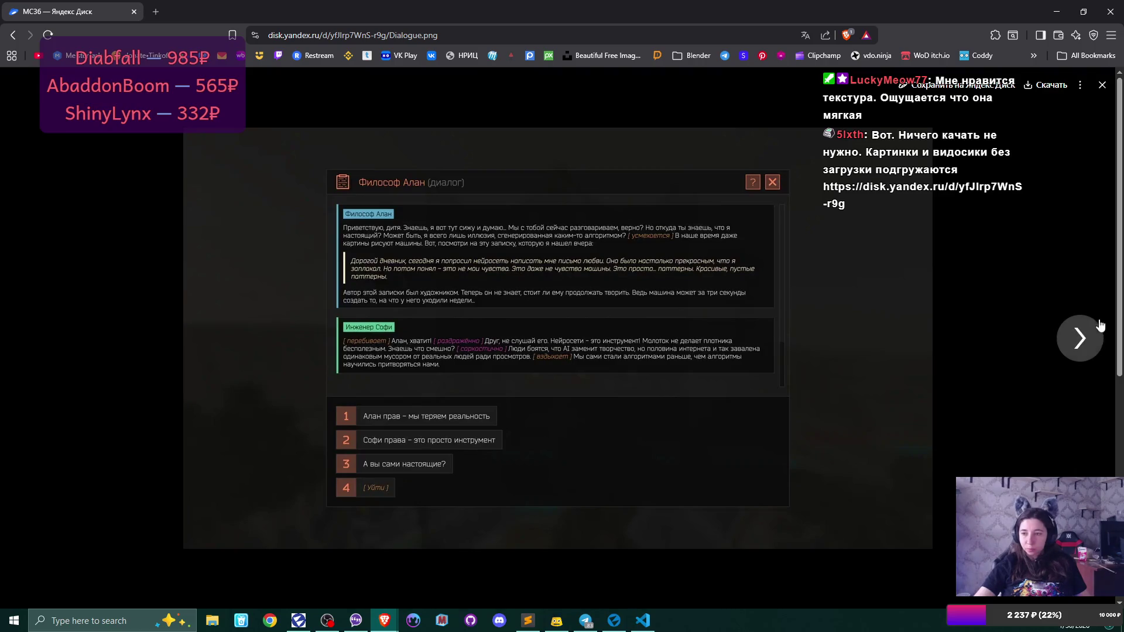
left_click(1086, 341)
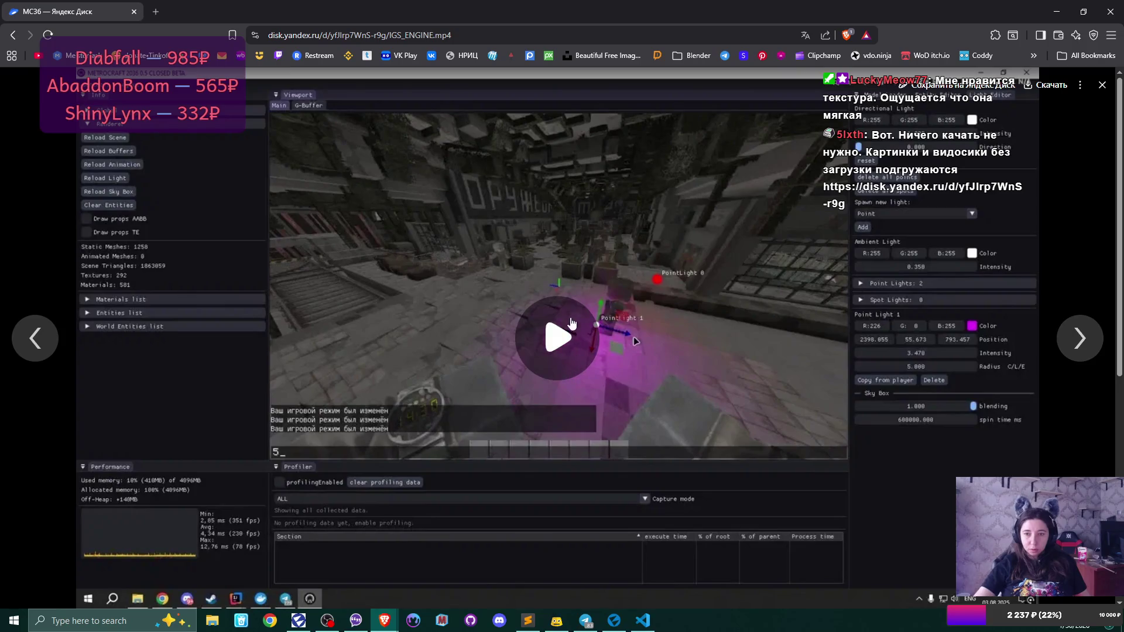
- Play IGS_ENGINE.mp4, skipping ahead past 0:29, then advance to Interactive Inventory.mp4
left_click(722, 342)
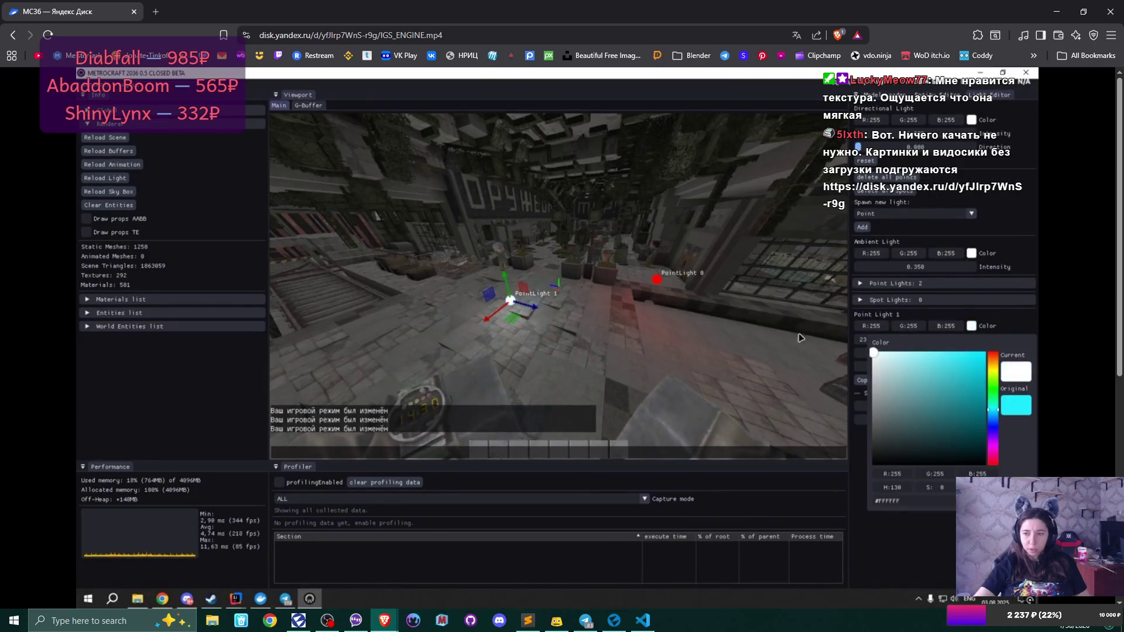
left_click(326, 585)
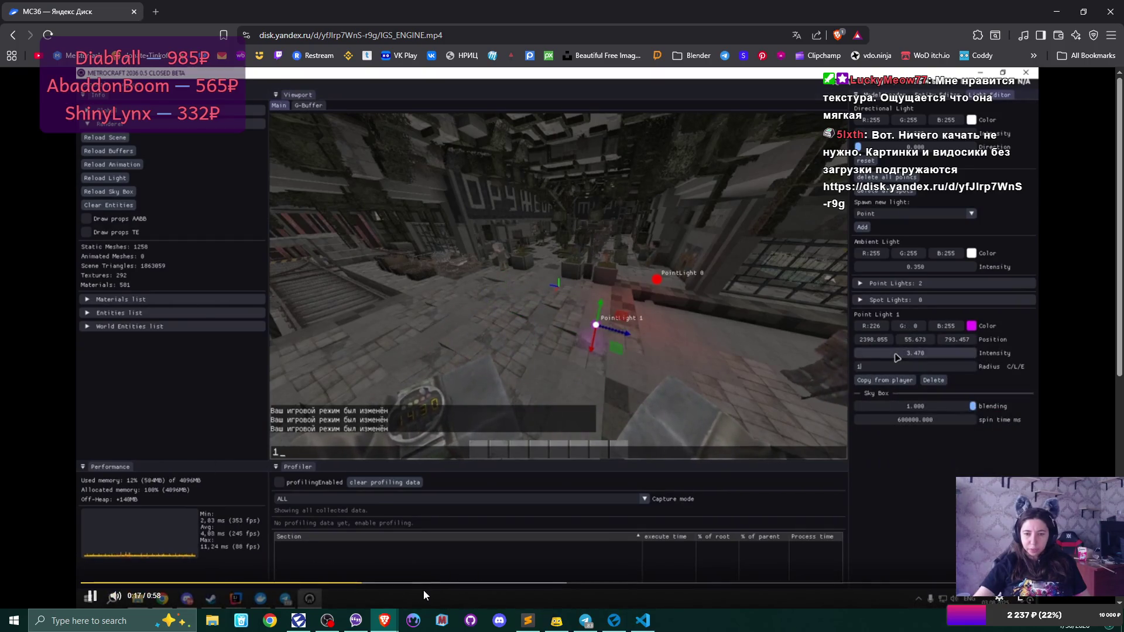
left_click(477, 584)
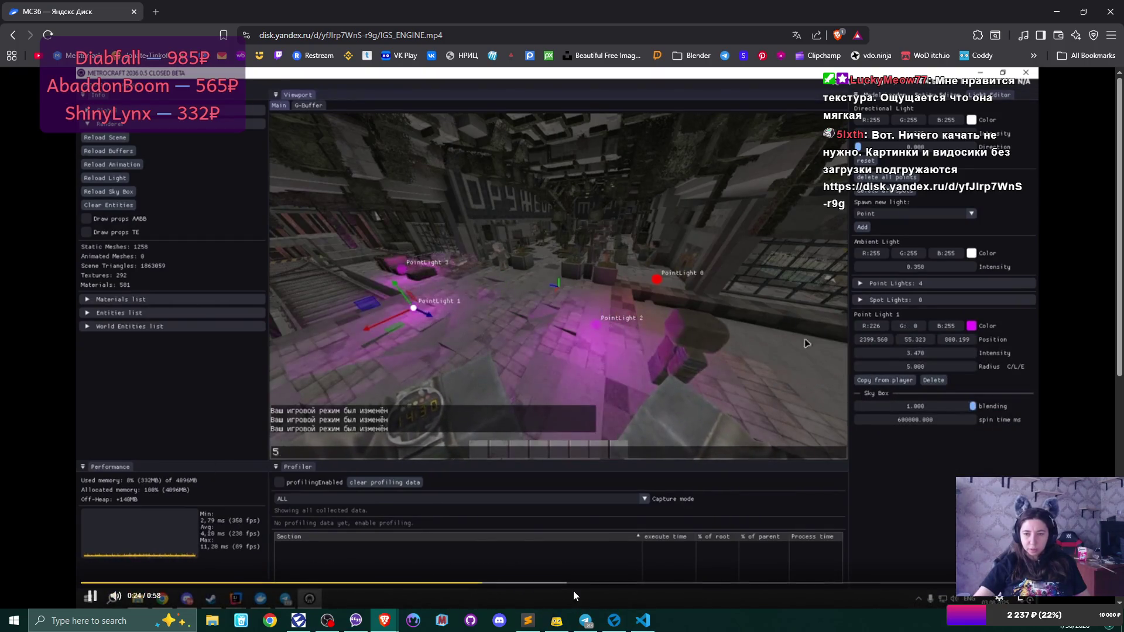
left_click(557, 584)
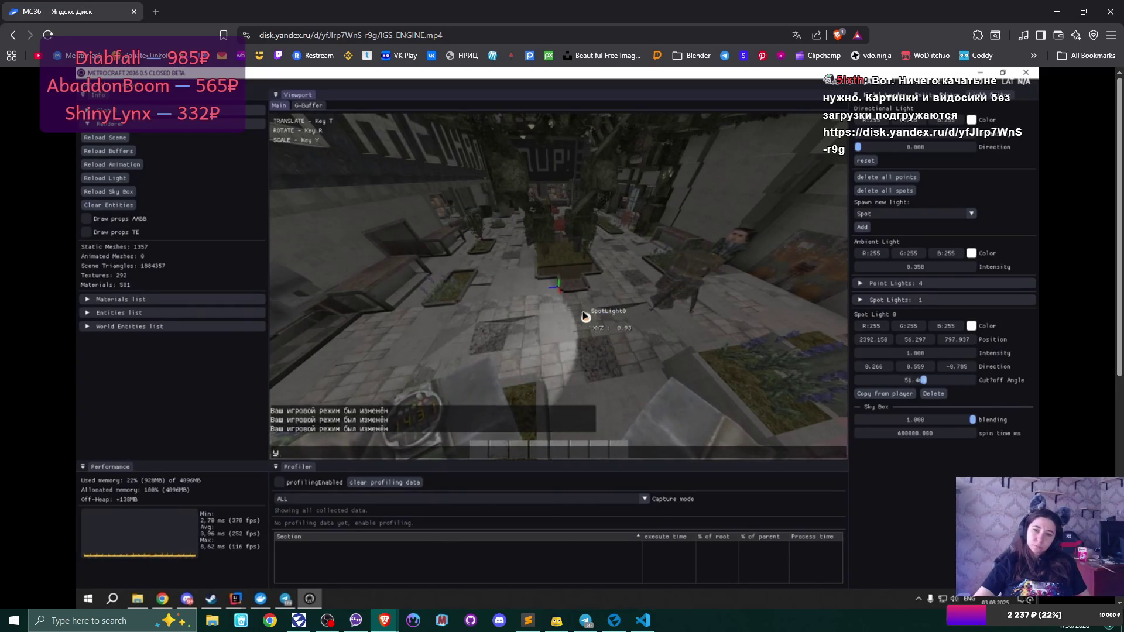
mouse_move(482, 350)
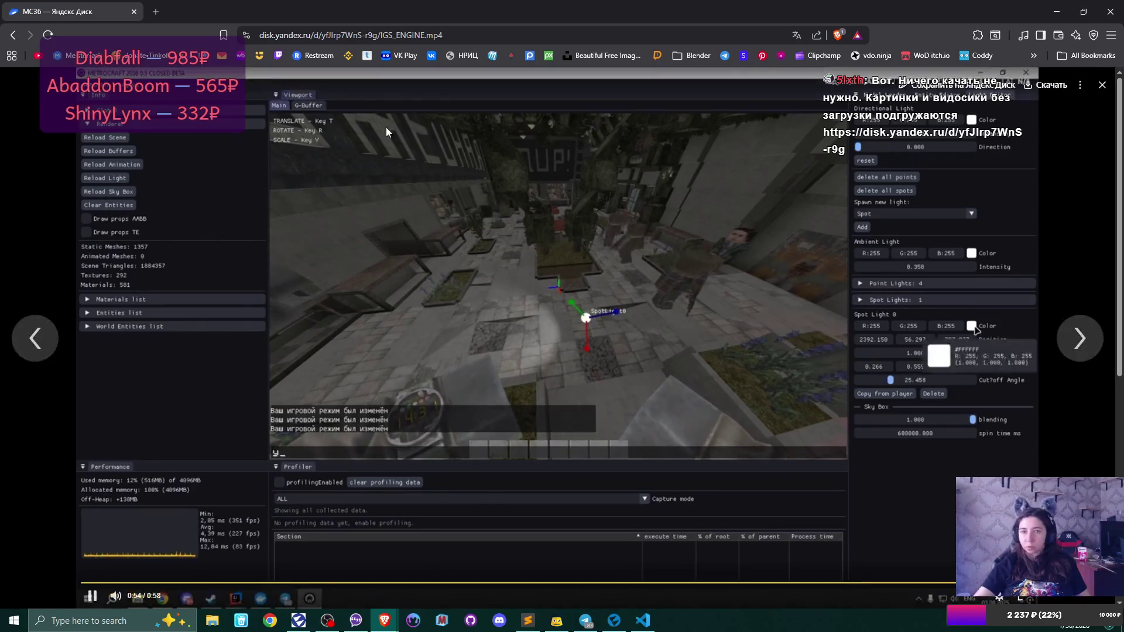
left_click(1080, 338)
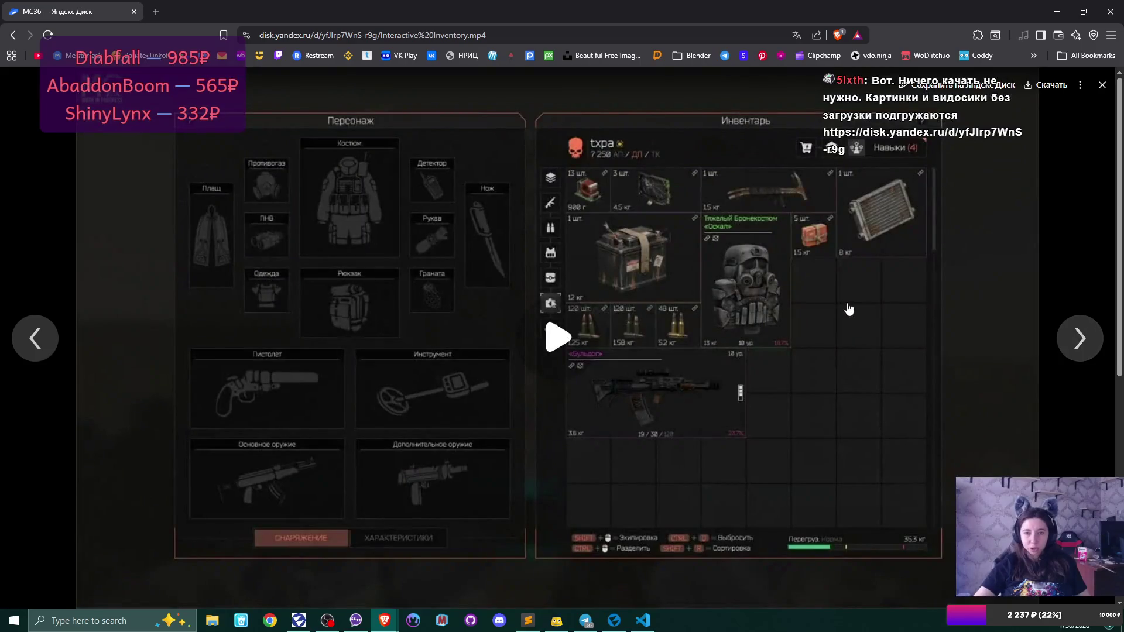
- Flip through the mail, loading screen, Loot, Quest-End, trade and shop screenshots to the soldier photo
left_click(1080, 338)
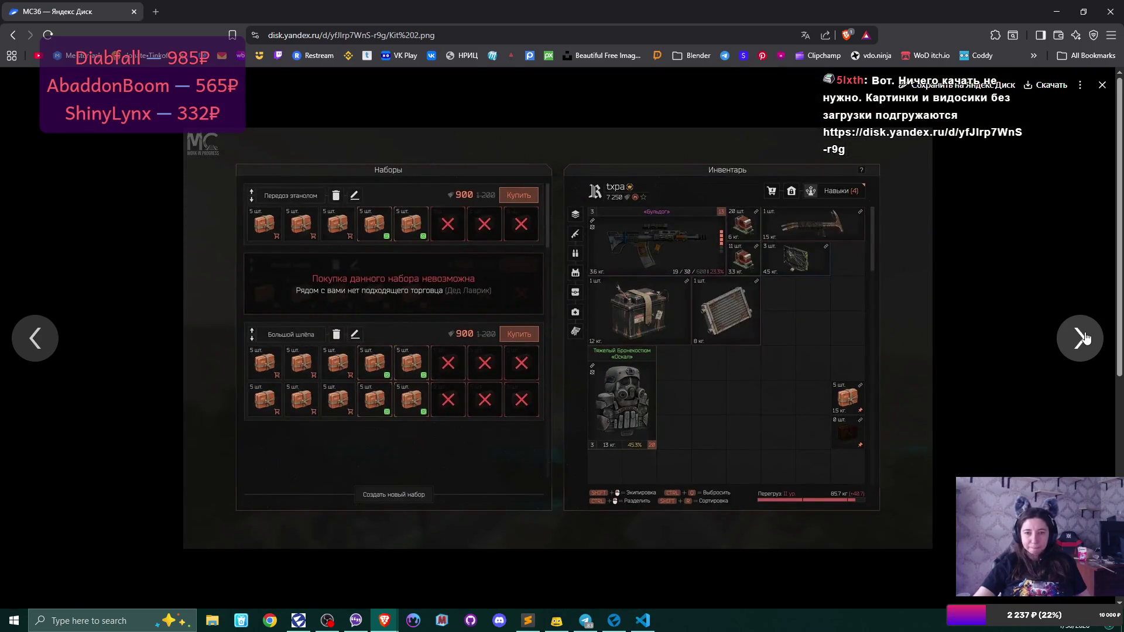
left_click(1080, 339)
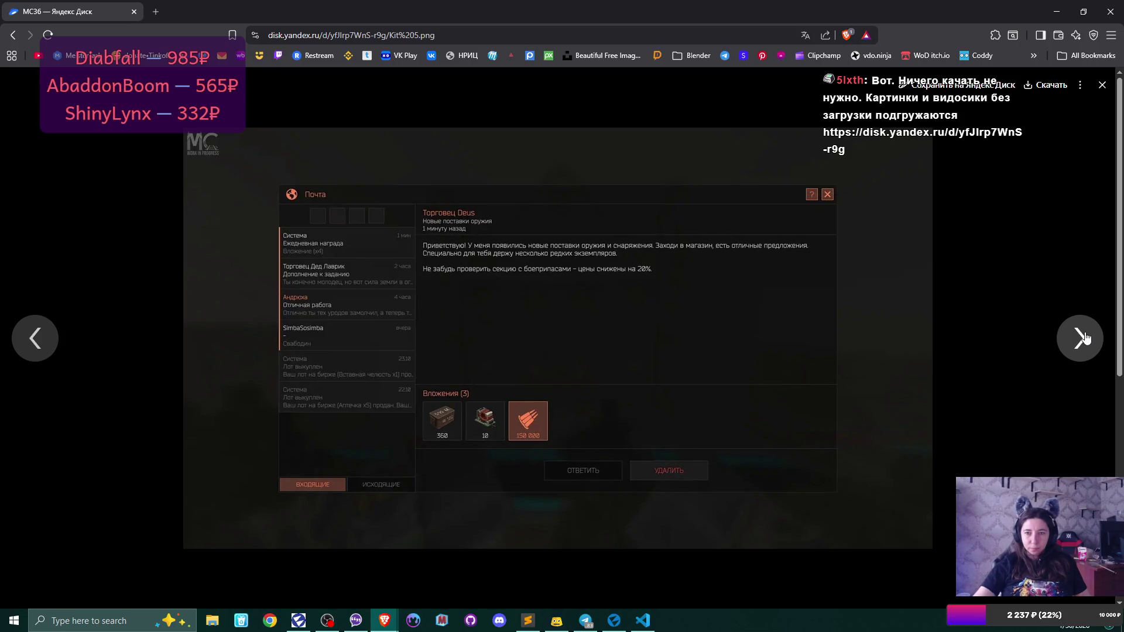
left_click(1079, 338)
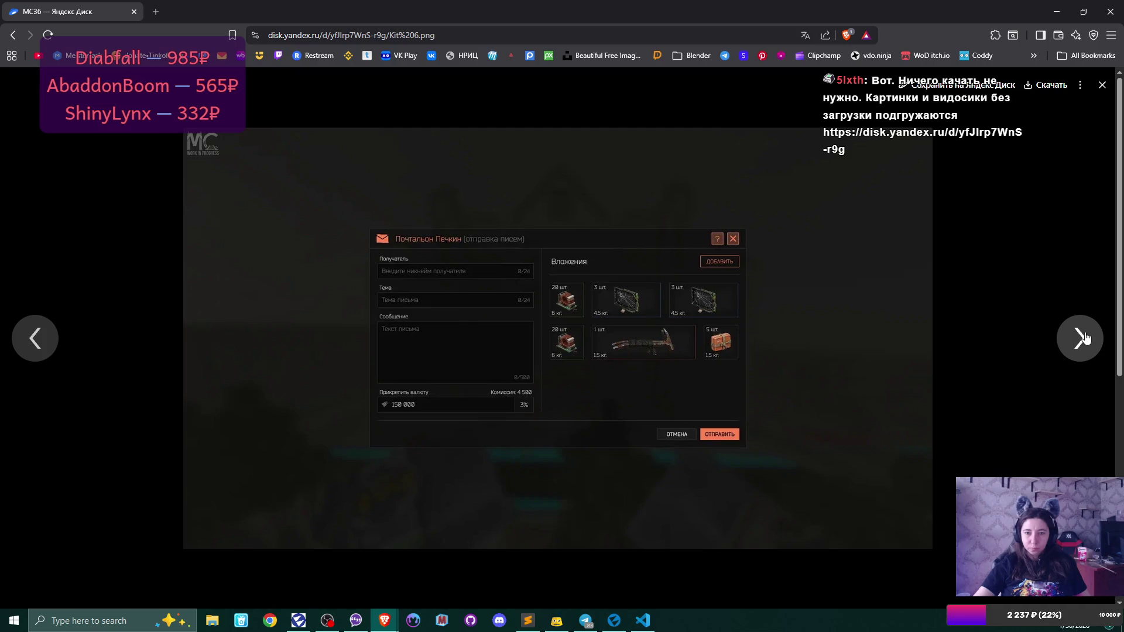
left_click(1079, 339)
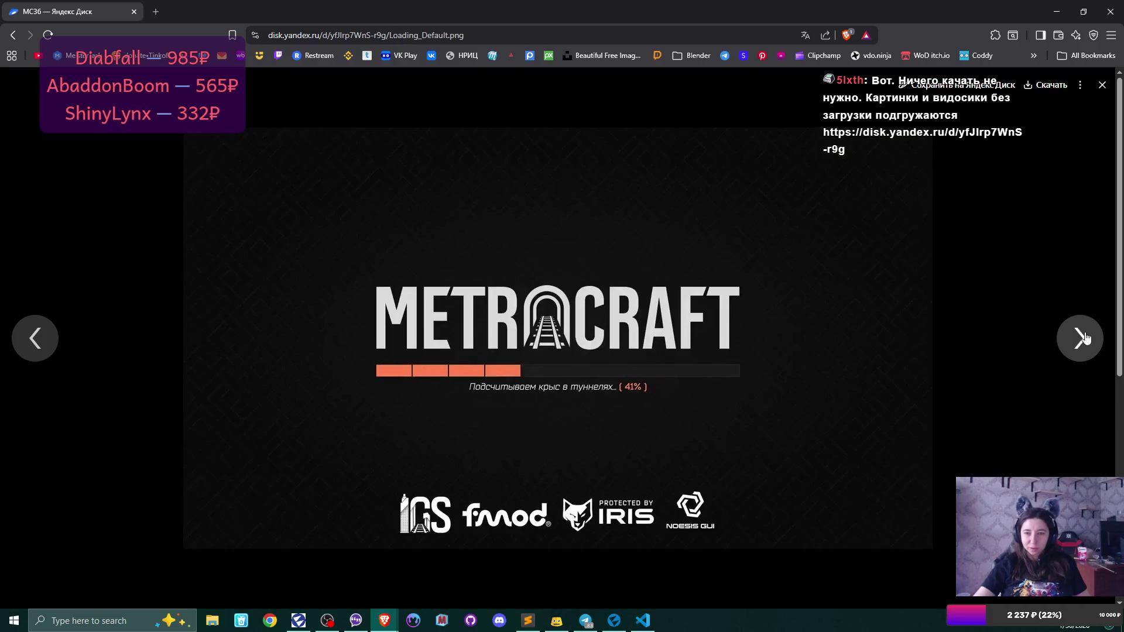
left_click(1084, 338)
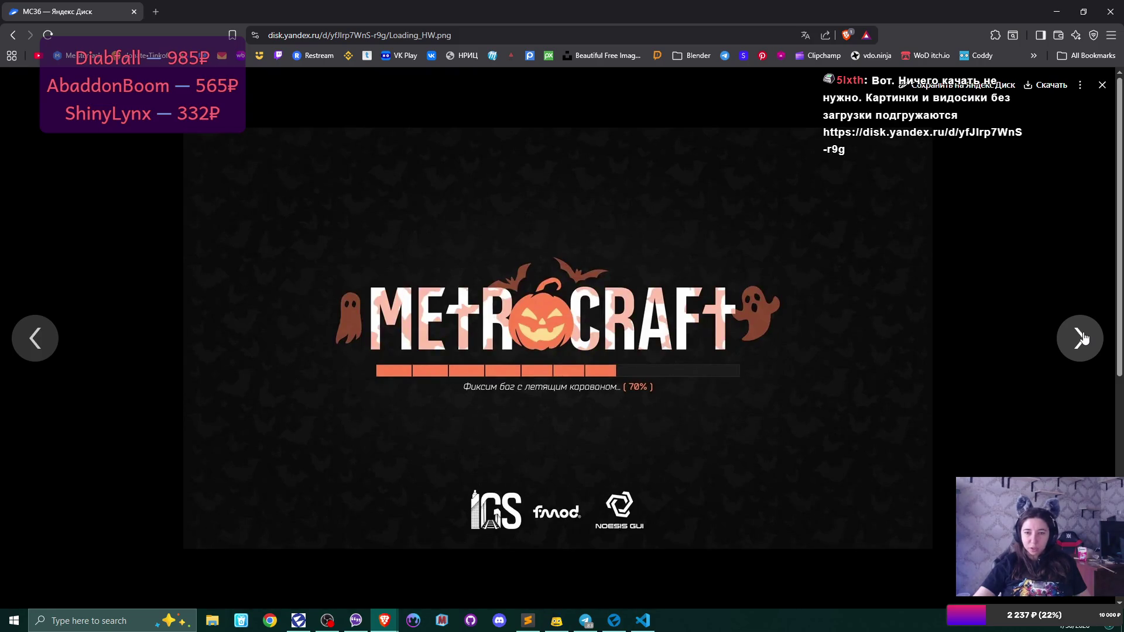
left_click(1084, 338)
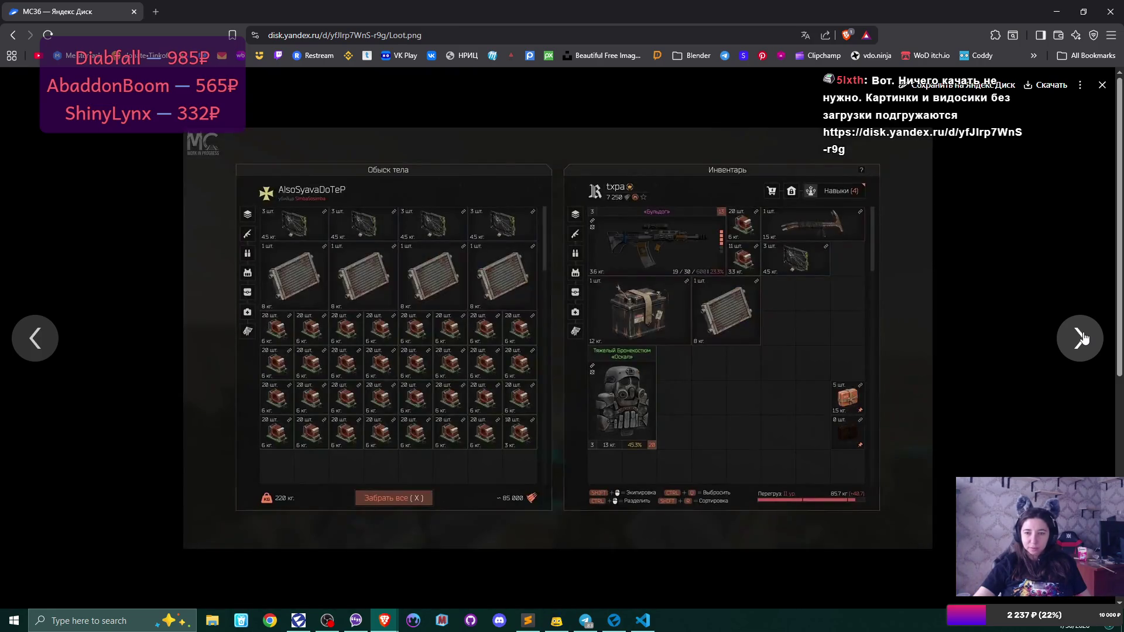
left_click(35, 338)
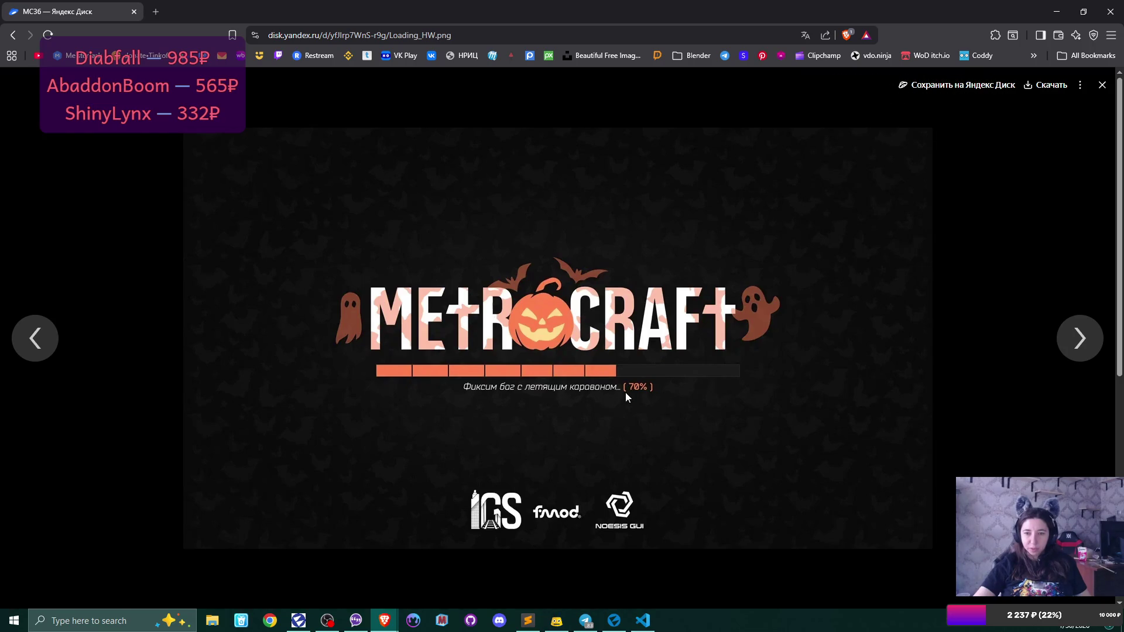
left_click(1081, 340)
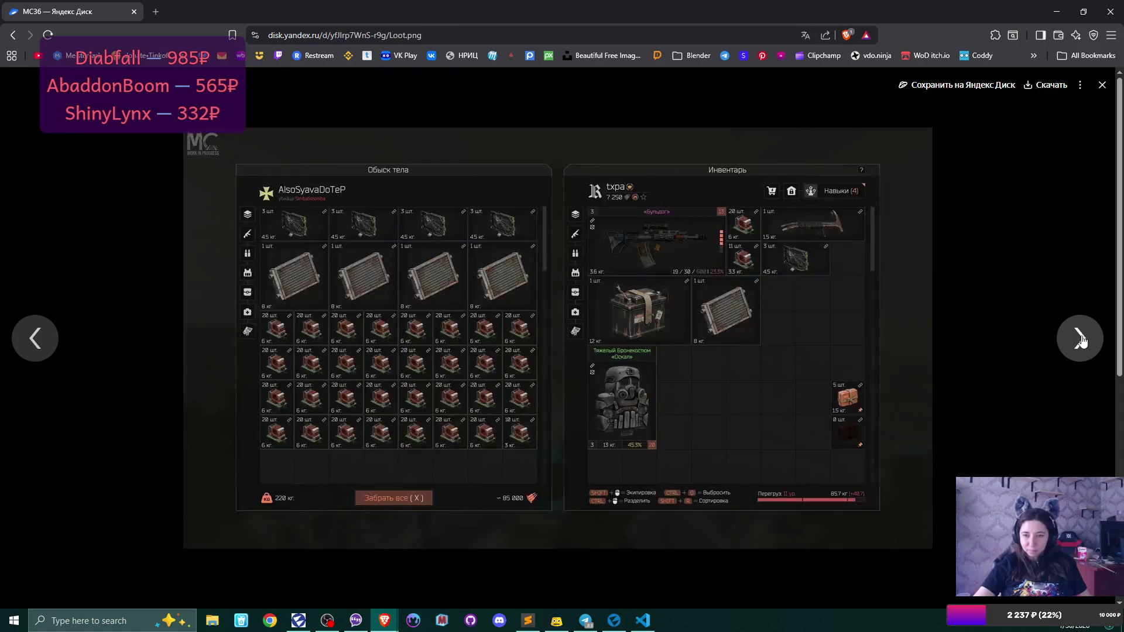
left_click(1081, 340)
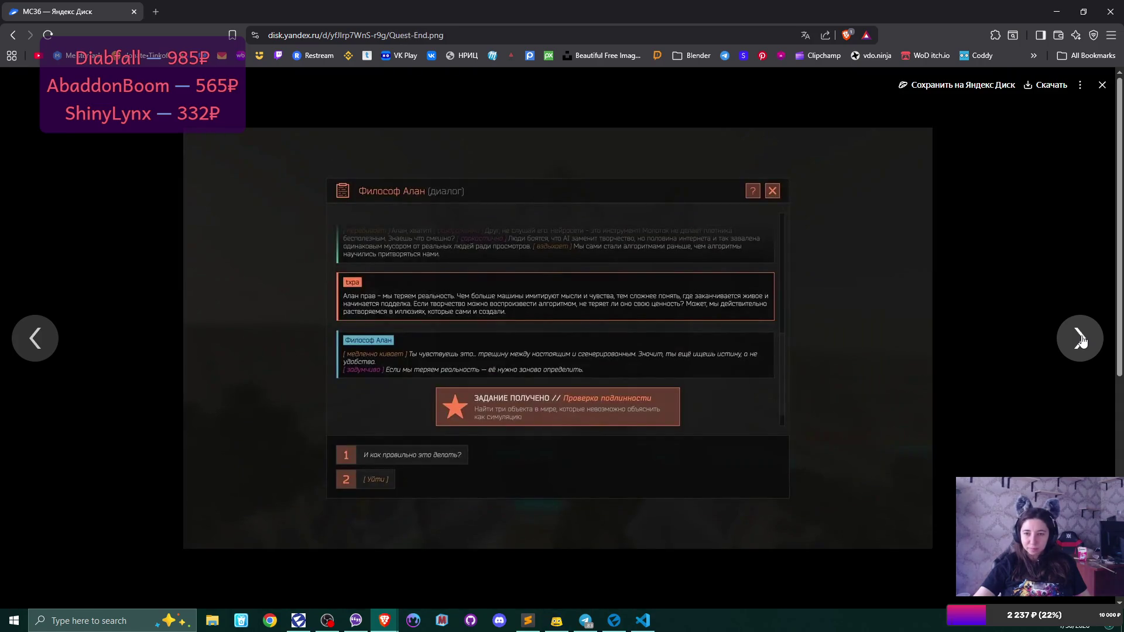
left_click(1082, 340)
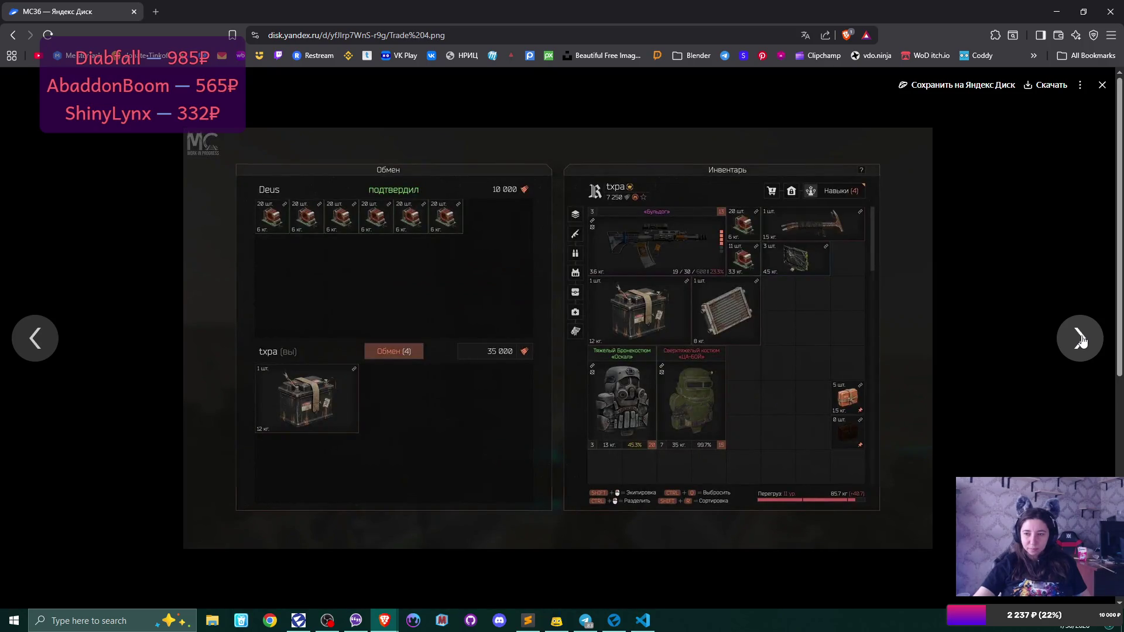
left_click(1082, 341)
left_click(1082, 341)
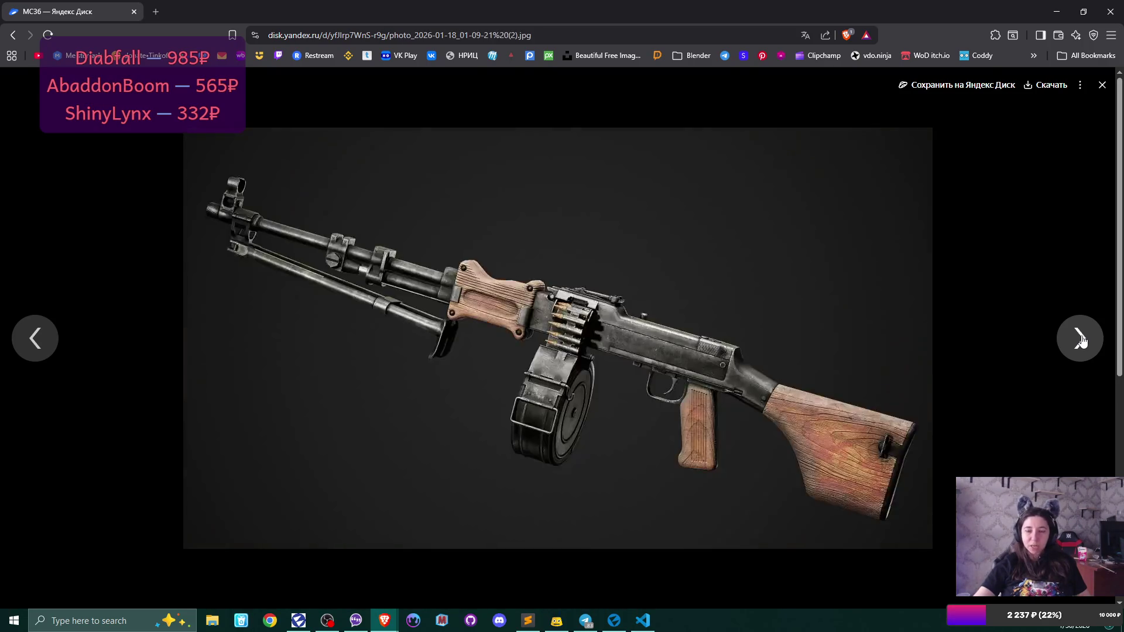
left_click(1082, 340)
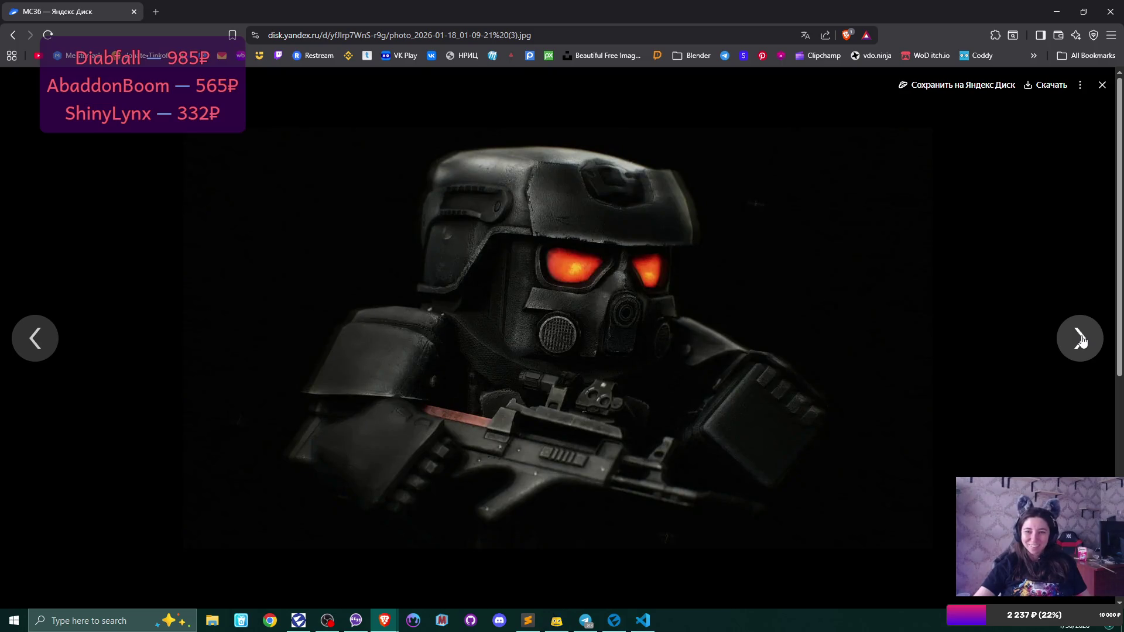
- View the remaining photos, trader, inventory, patch-note, storage, stats and shop screenshots, then close the browser
left_click(58, 354)
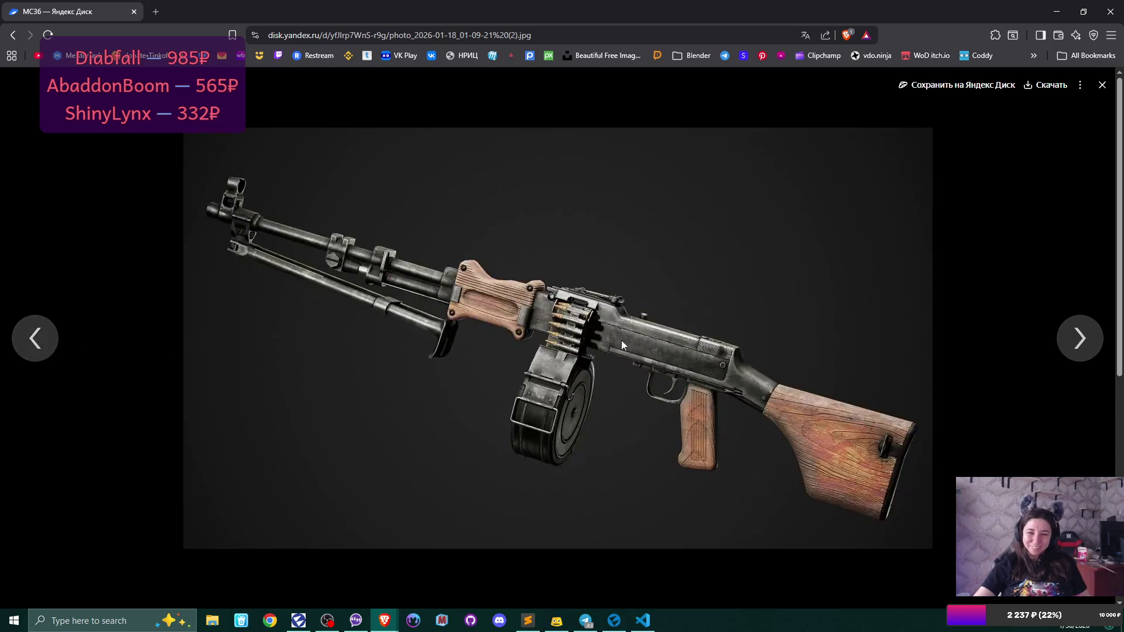
left_click(1076, 347)
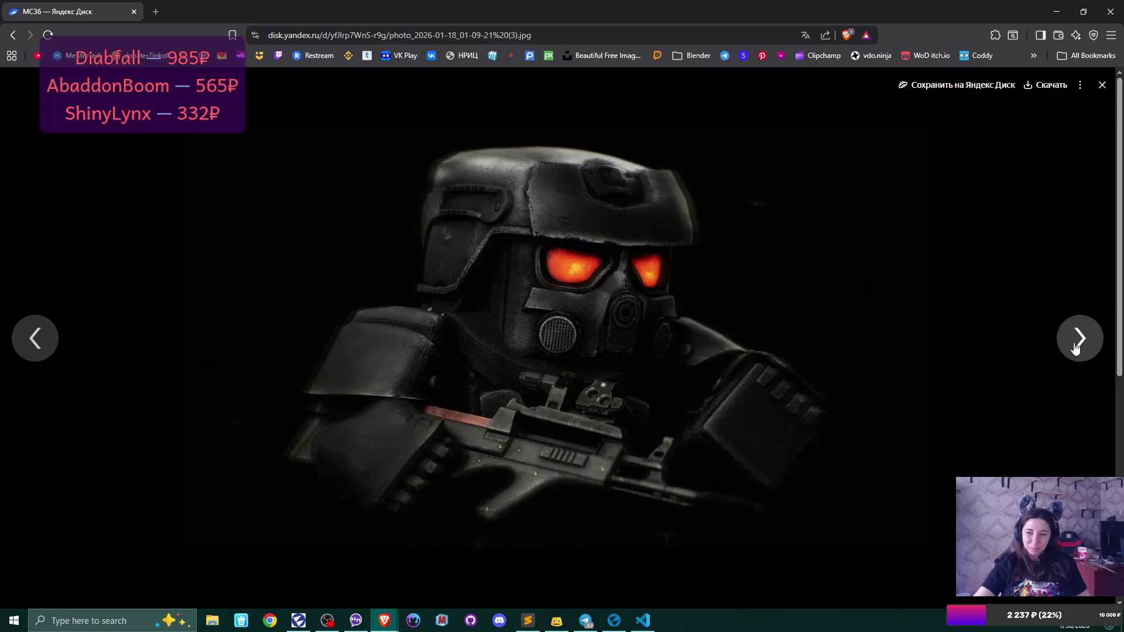
left_click(1076, 348)
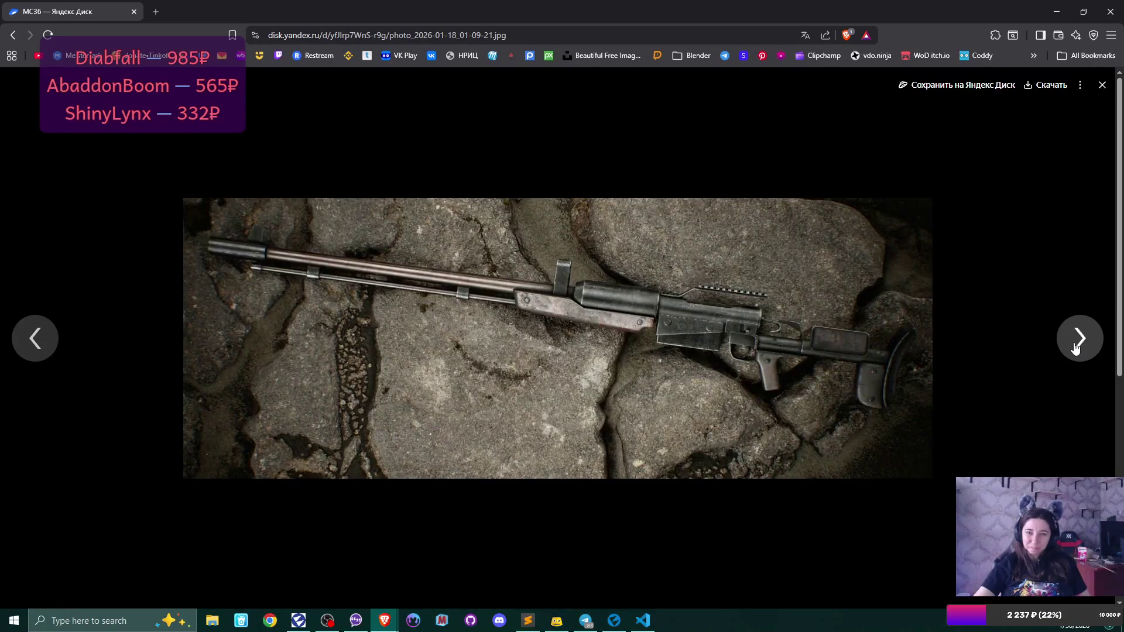
left_click(1075, 348)
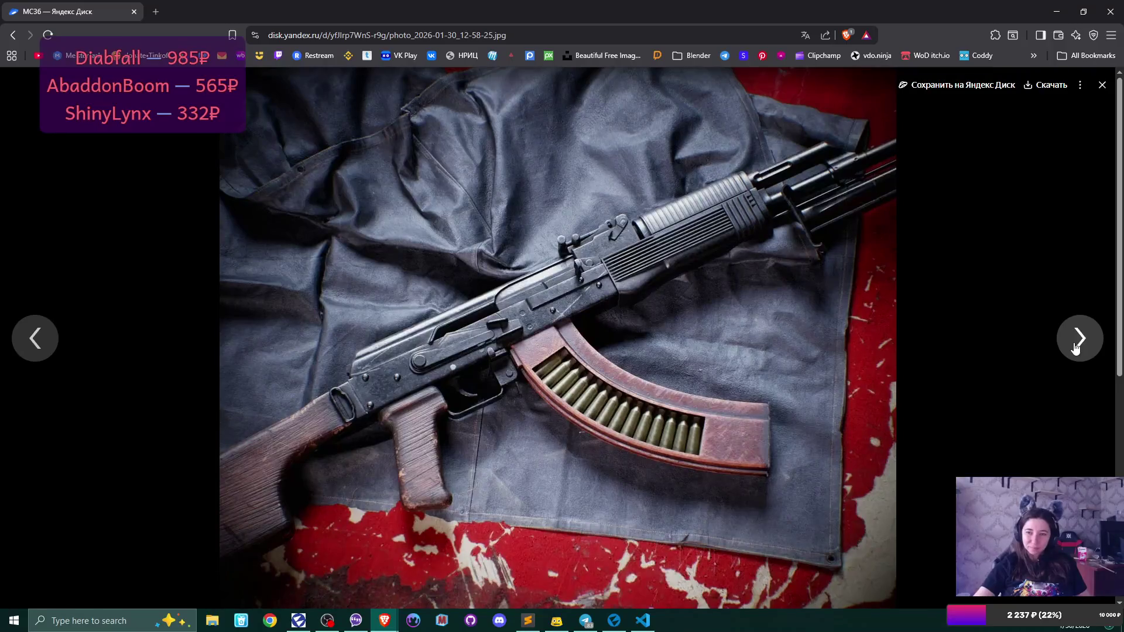
left_click(1076, 348)
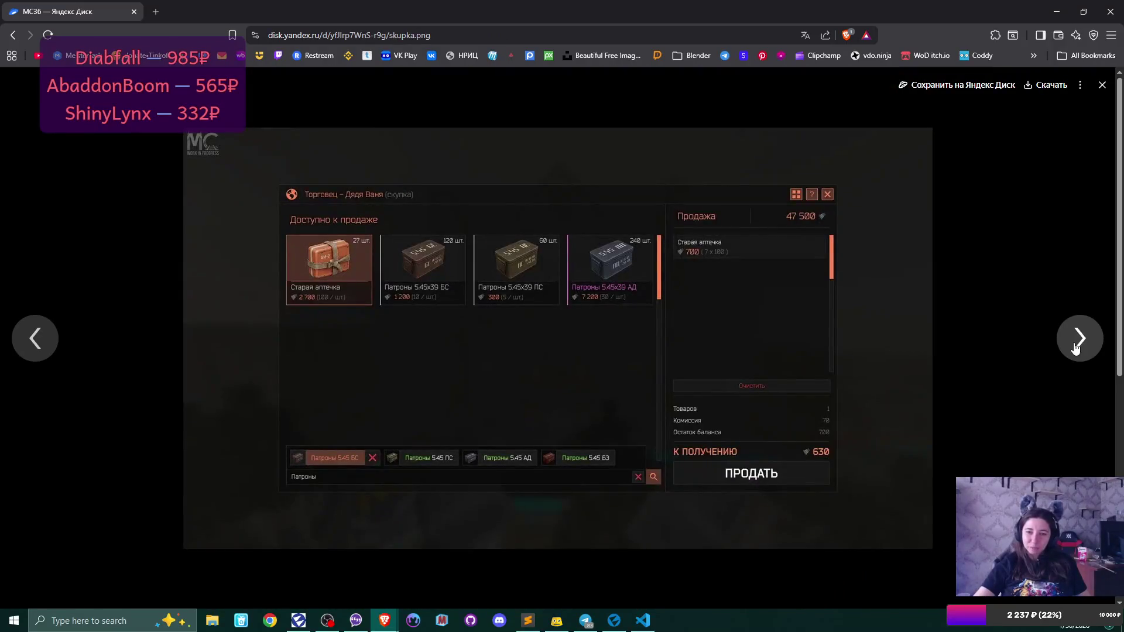
left_click(1076, 348)
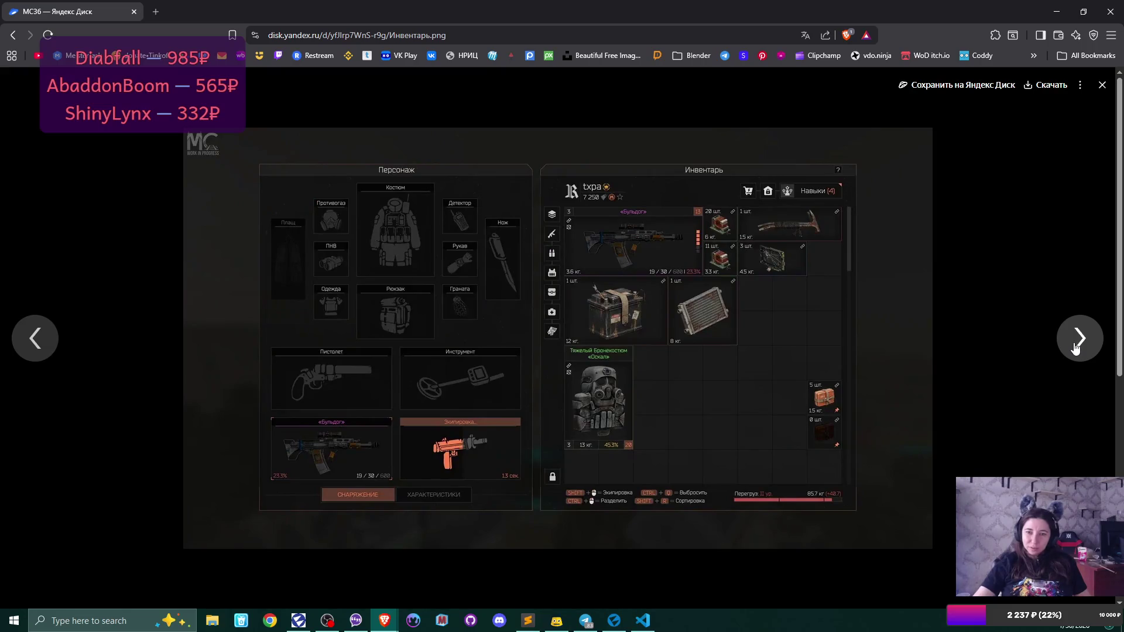
left_click(1076, 348)
left_click(1075, 348)
left_click(1075, 348)
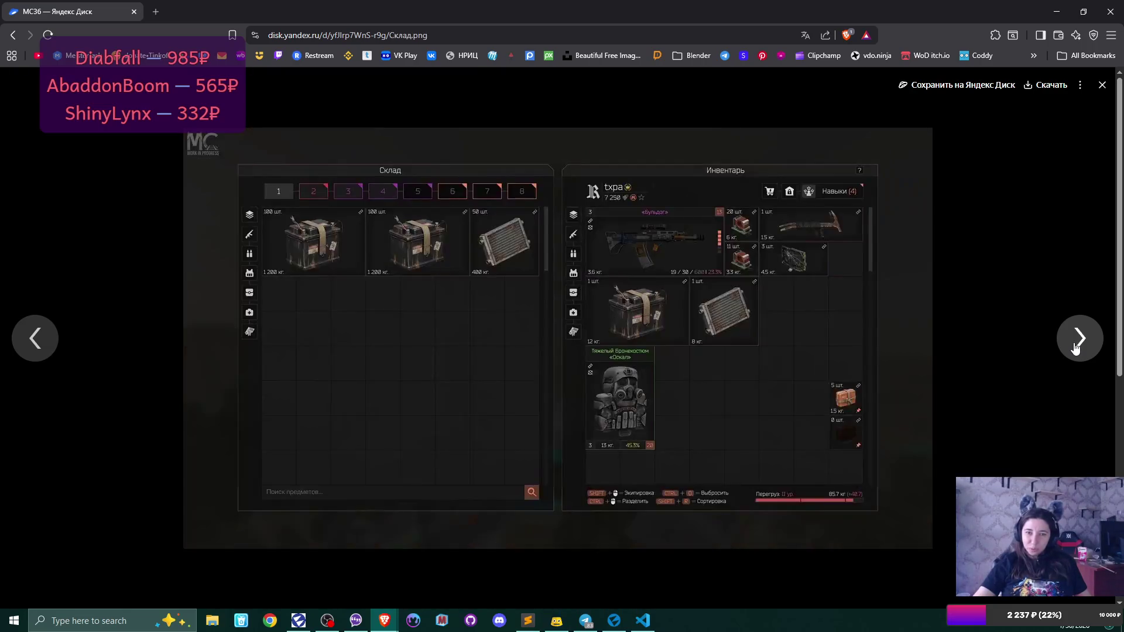
left_click(1076, 348)
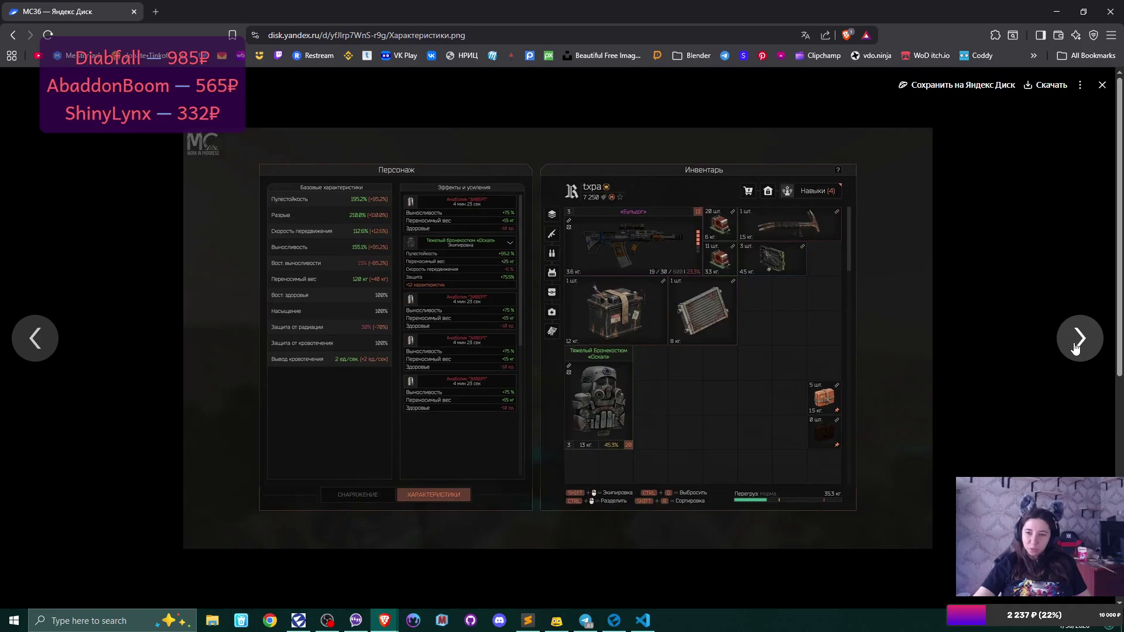
left_click(1075, 347)
left_click(1076, 348)
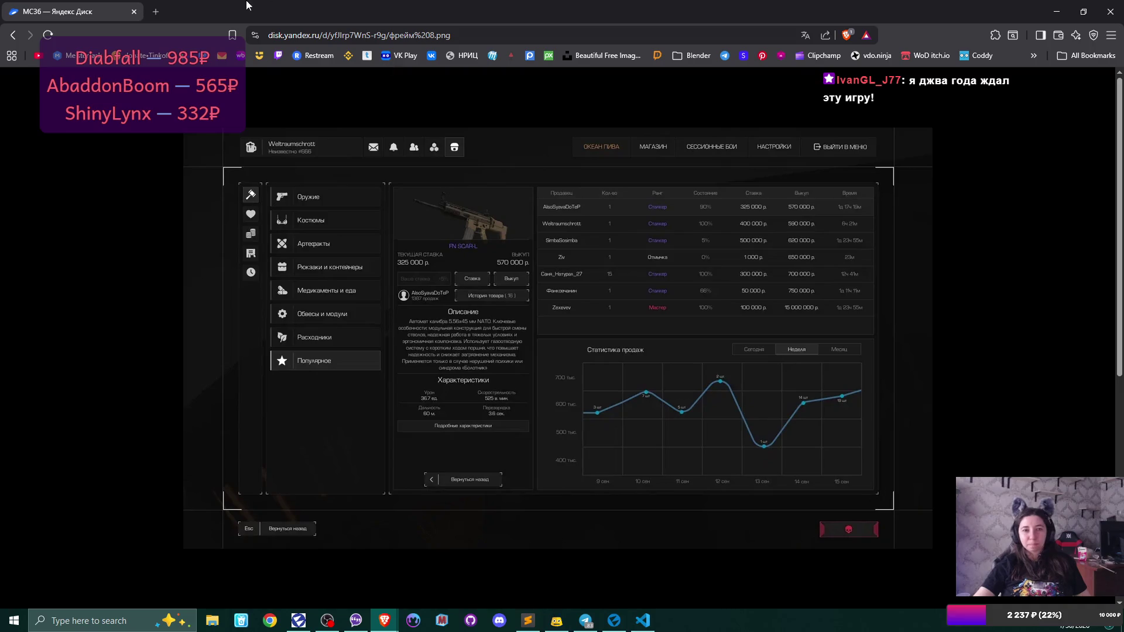
left_click(133, 11)
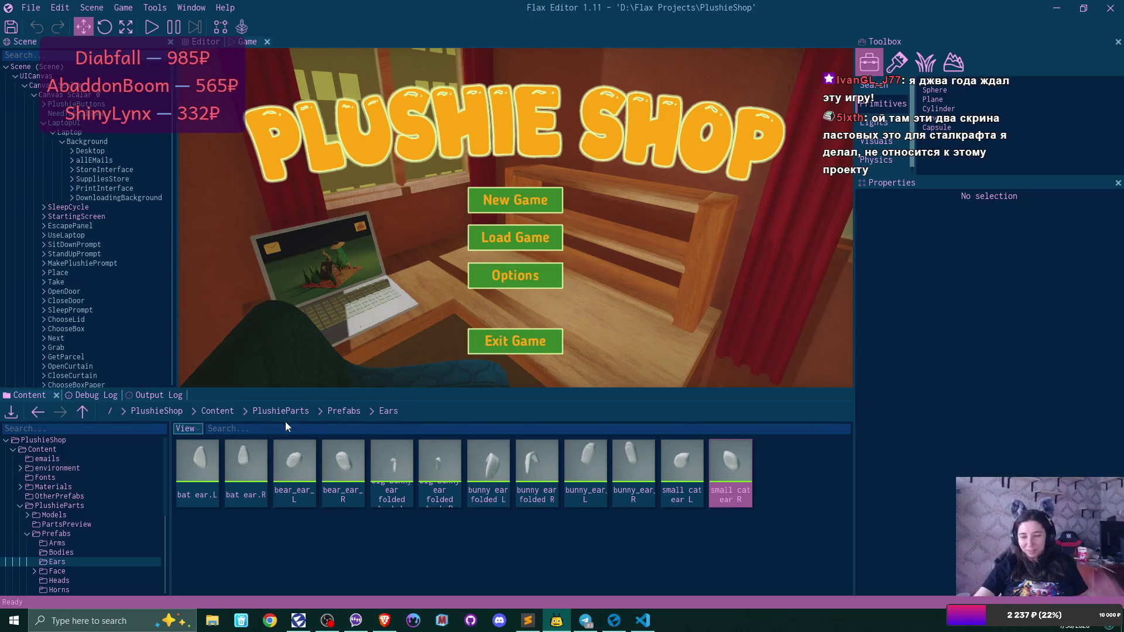
- Go to Prefabs/Heads and inspect the head cheeky and head with snout prefabs, closing each
left_click(345, 409)
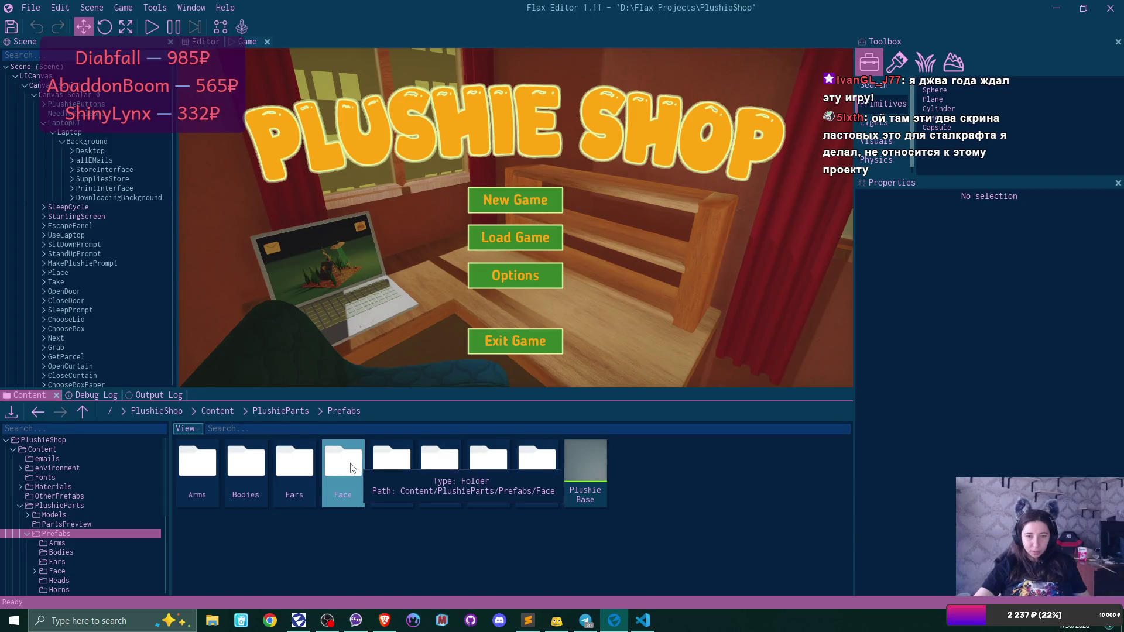
double_click(387, 461)
double_click(204, 449)
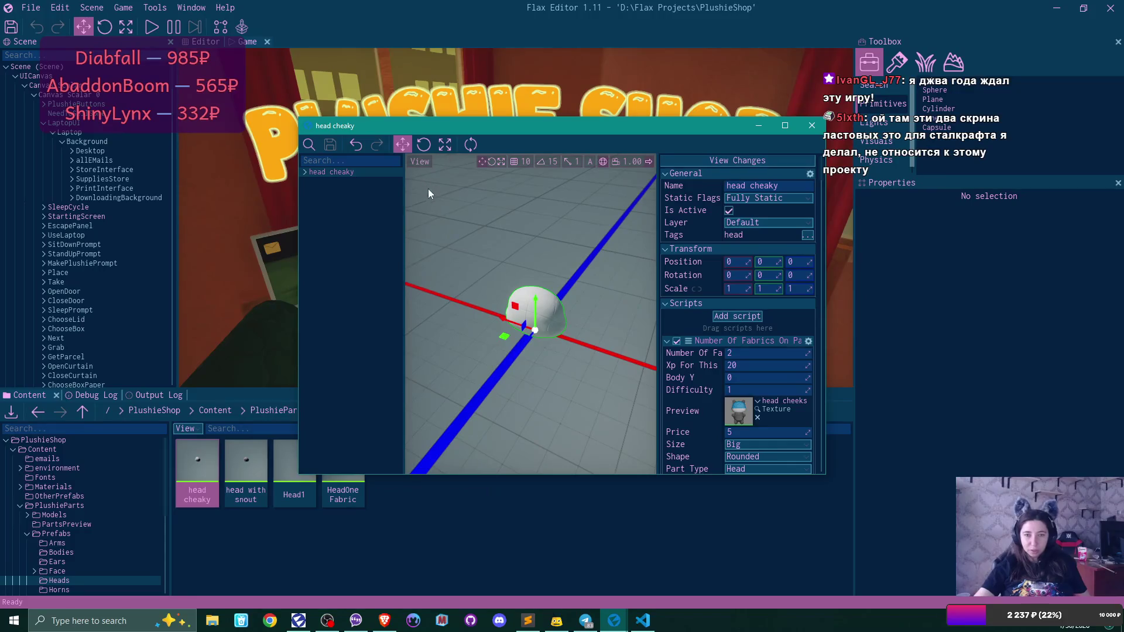
scroll(777, 307, "down", 5)
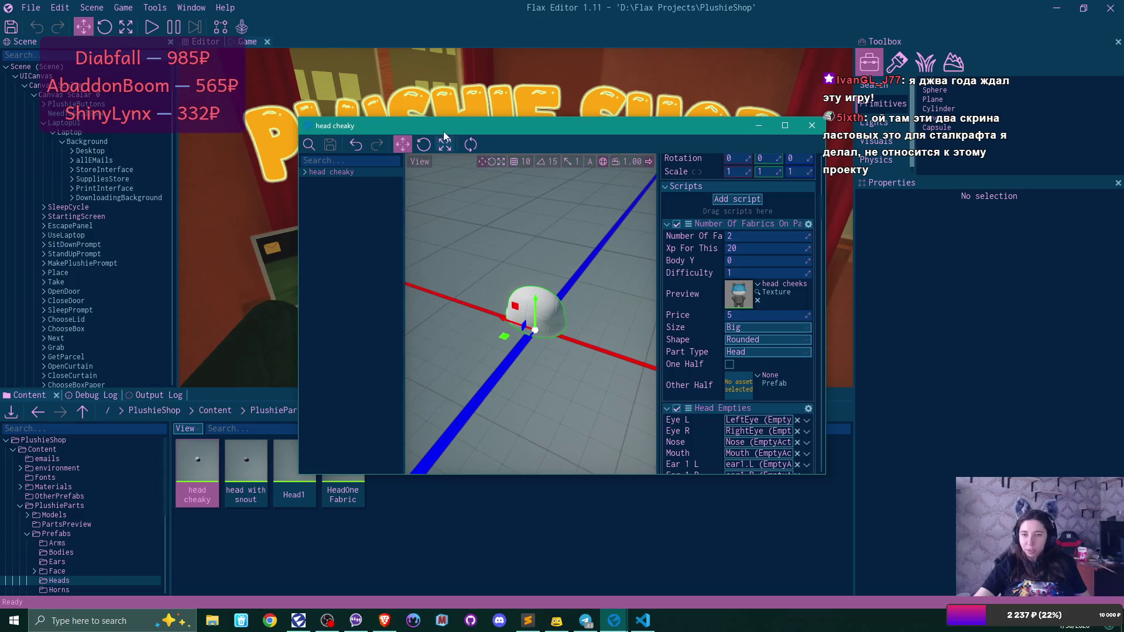
left_click(812, 126)
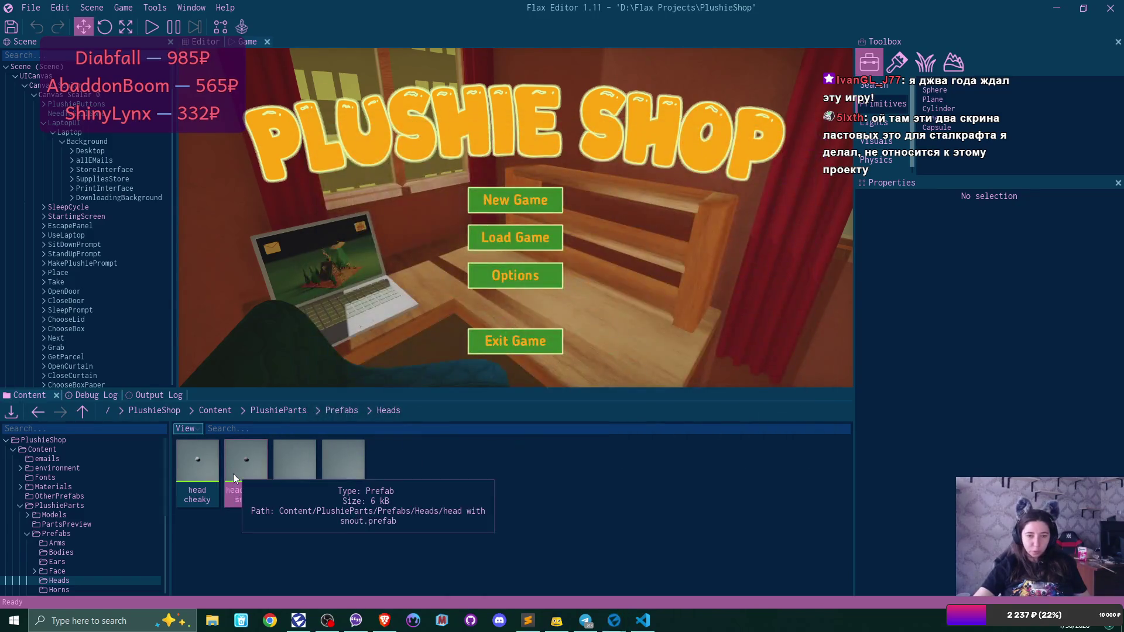
double_click(232, 473)
scroll(780, 305, "down", 3)
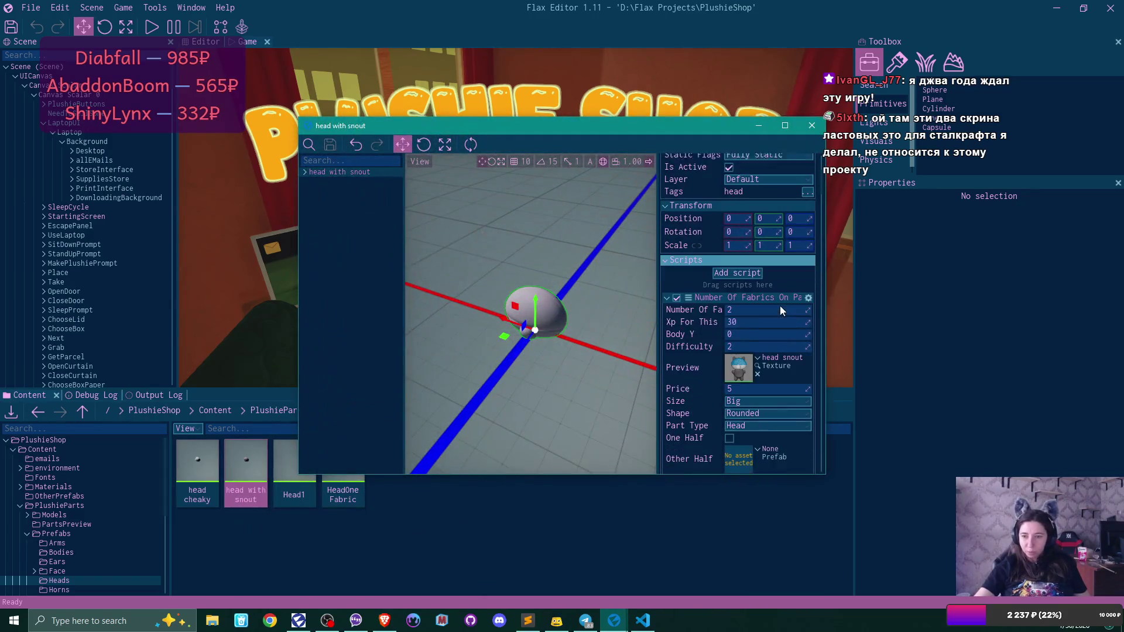
left_click(812, 125)
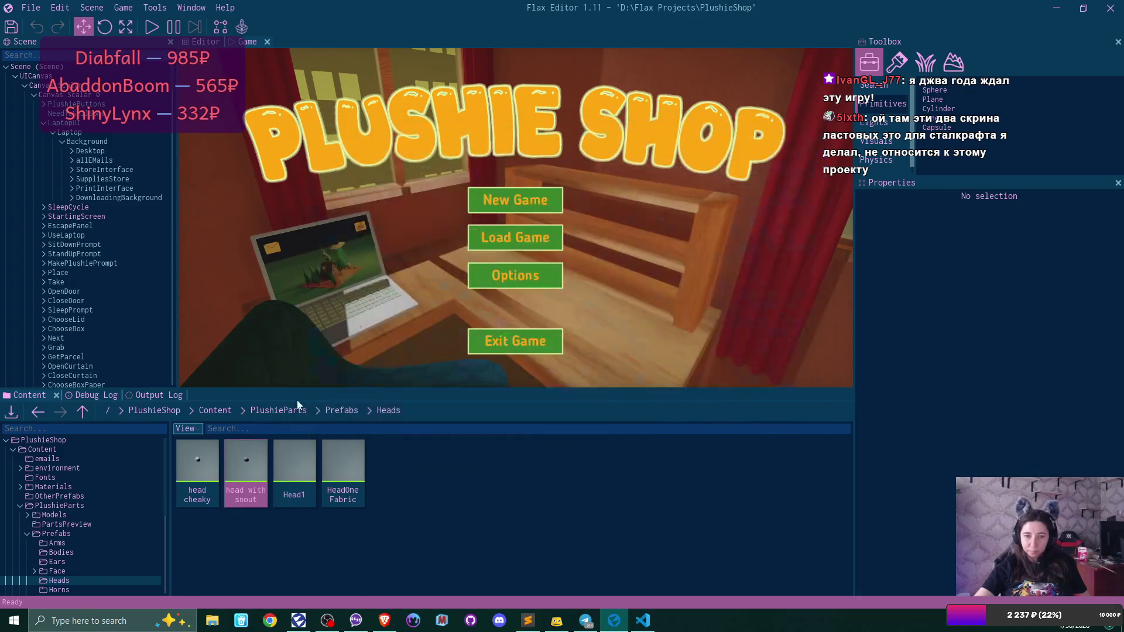
- Inspect and close the Head1 and HeadOne Fabric prefabs, then bring VS Code with PlushiePart.cs forward
double_click(299, 469)
scroll(792, 312, "down", 6)
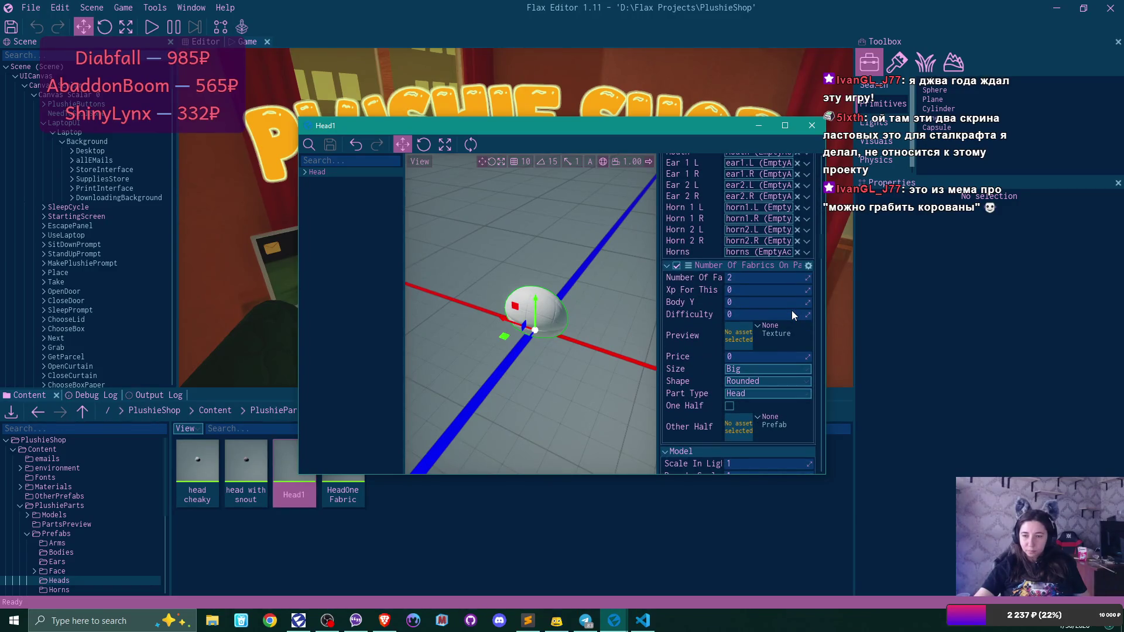
left_click(816, 130)
double_click(343, 468)
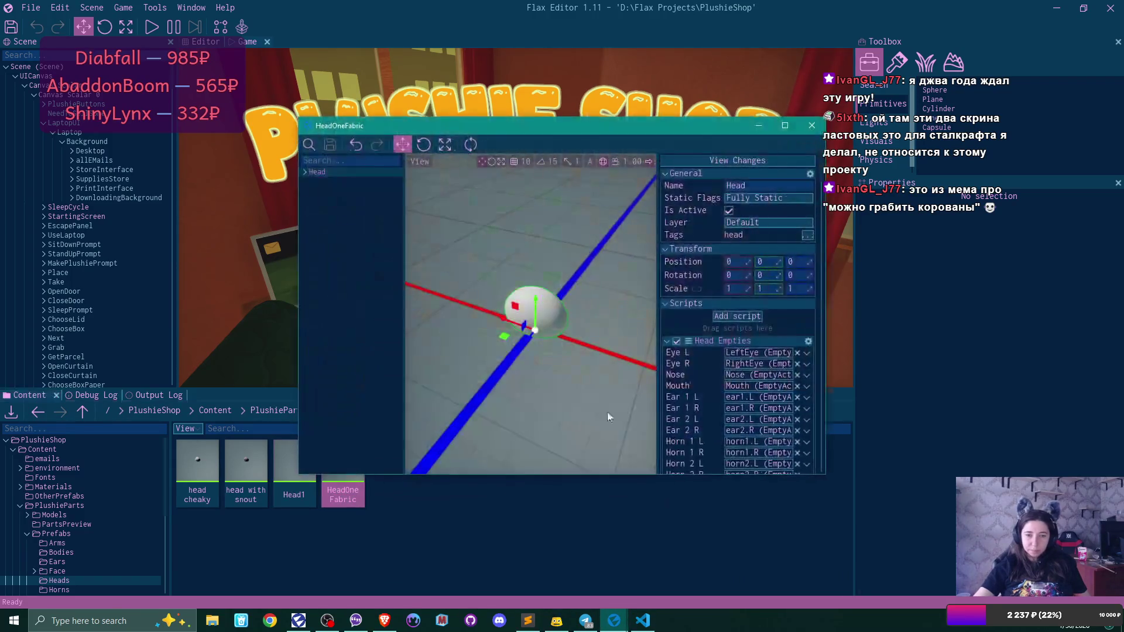
scroll(766, 311, "down", 6)
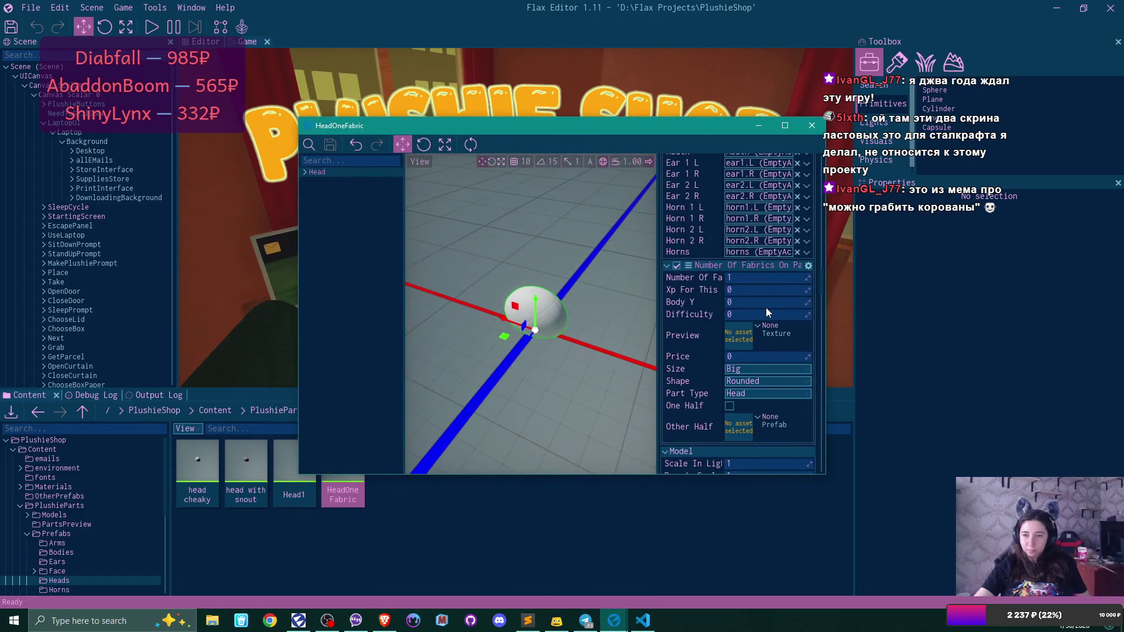
scroll(765, 313, "down", 1)
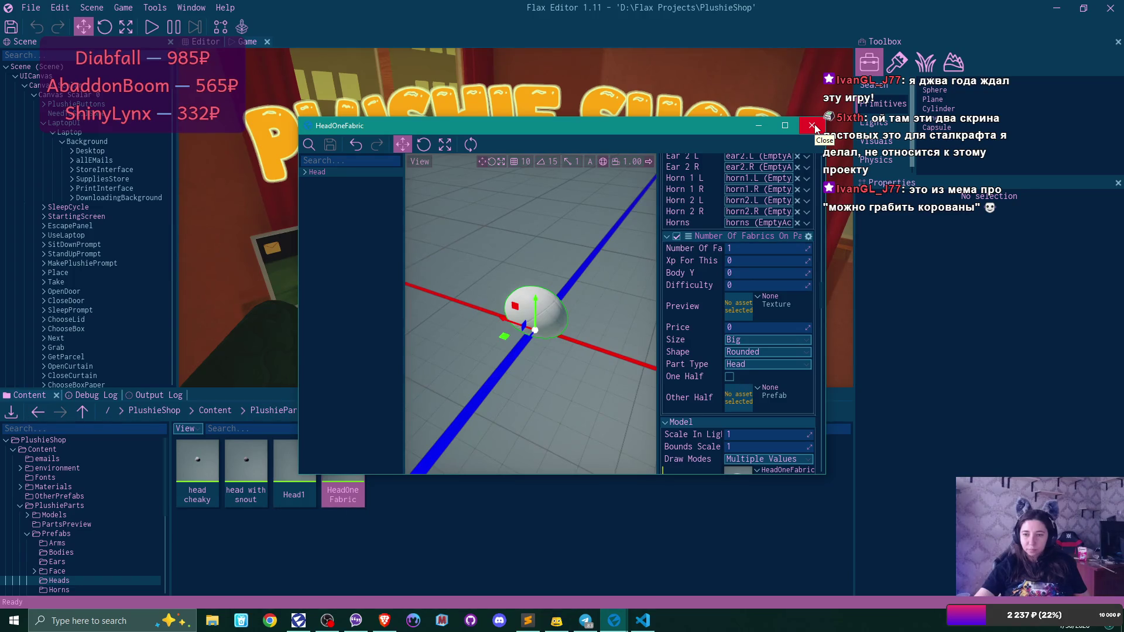
left_click(813, 126)
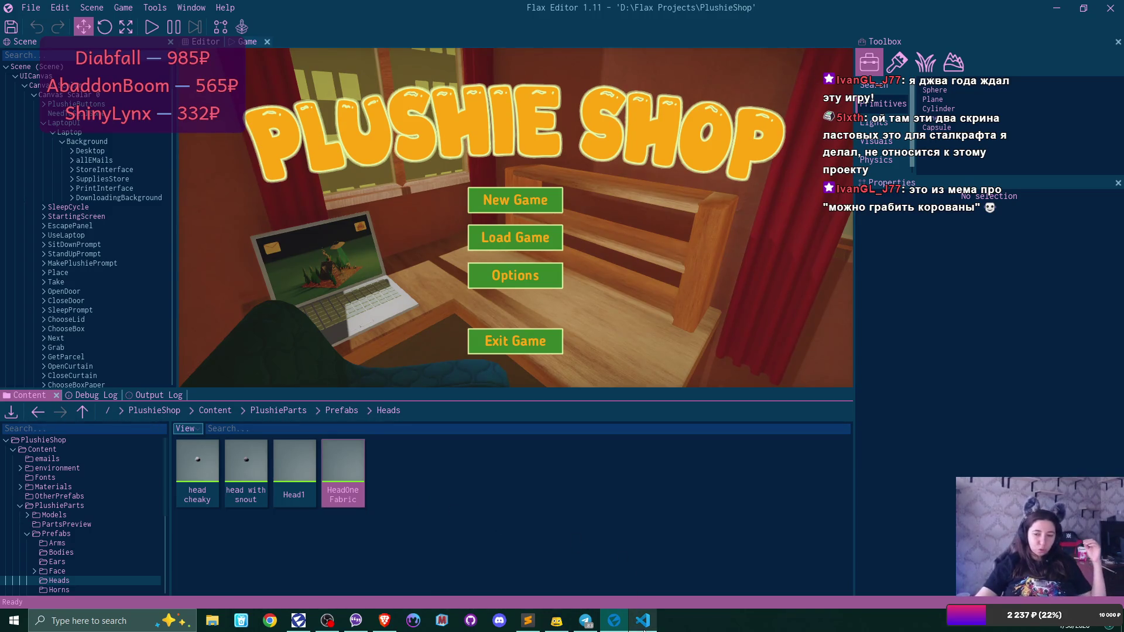
left_click(643, 620)
- Add 'snout' and 'beak' on new lines after 'beans' in the PartShape enum
left_click(315, 480)
type(",")
key("Return")
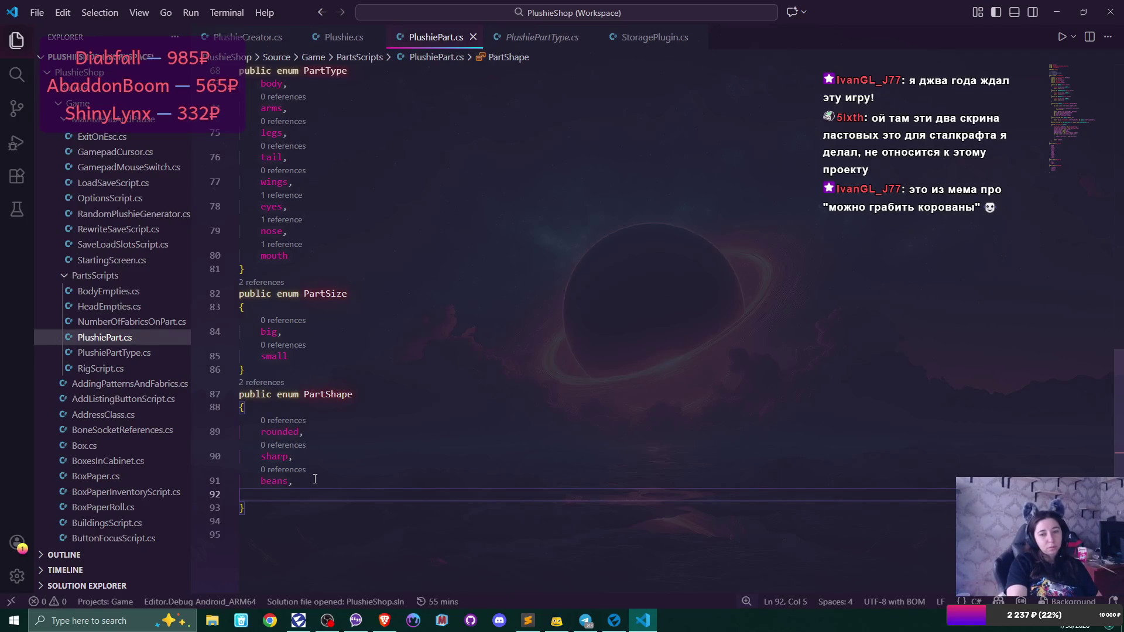
type("sn")
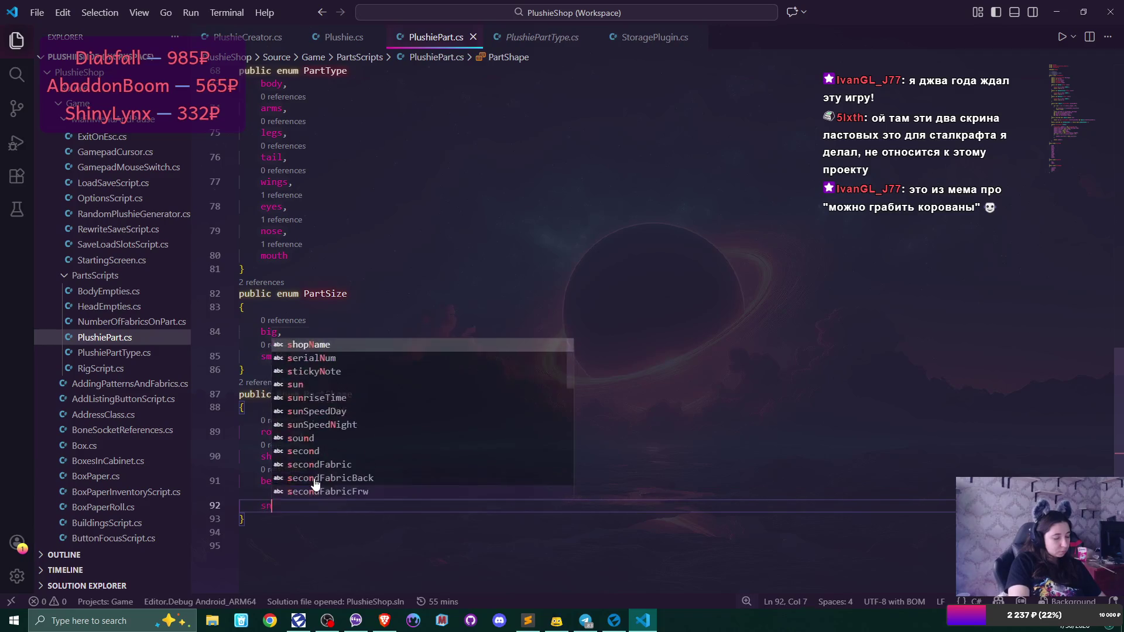
type("out,")
key("Return")
type("beak")
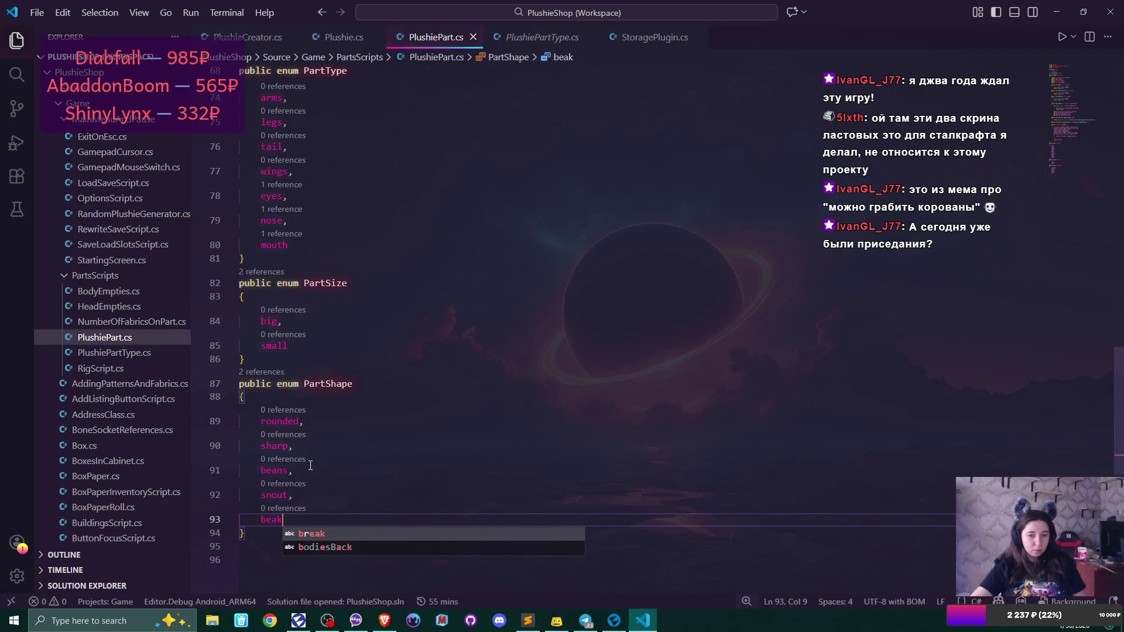
left_click(308, 473)
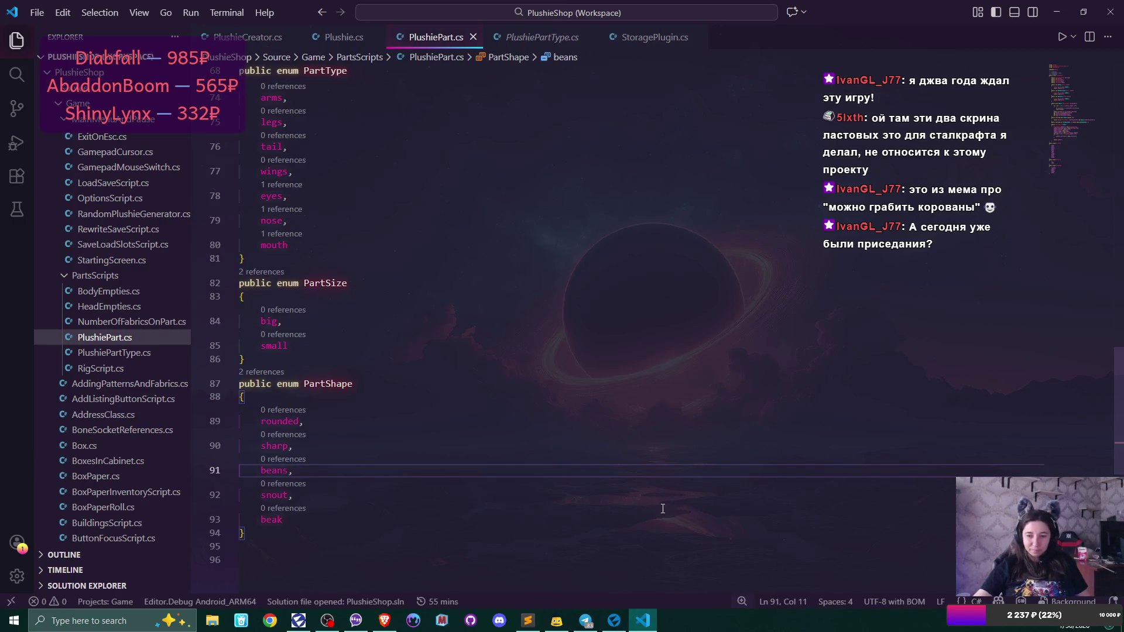
mouse_move(613, 625)
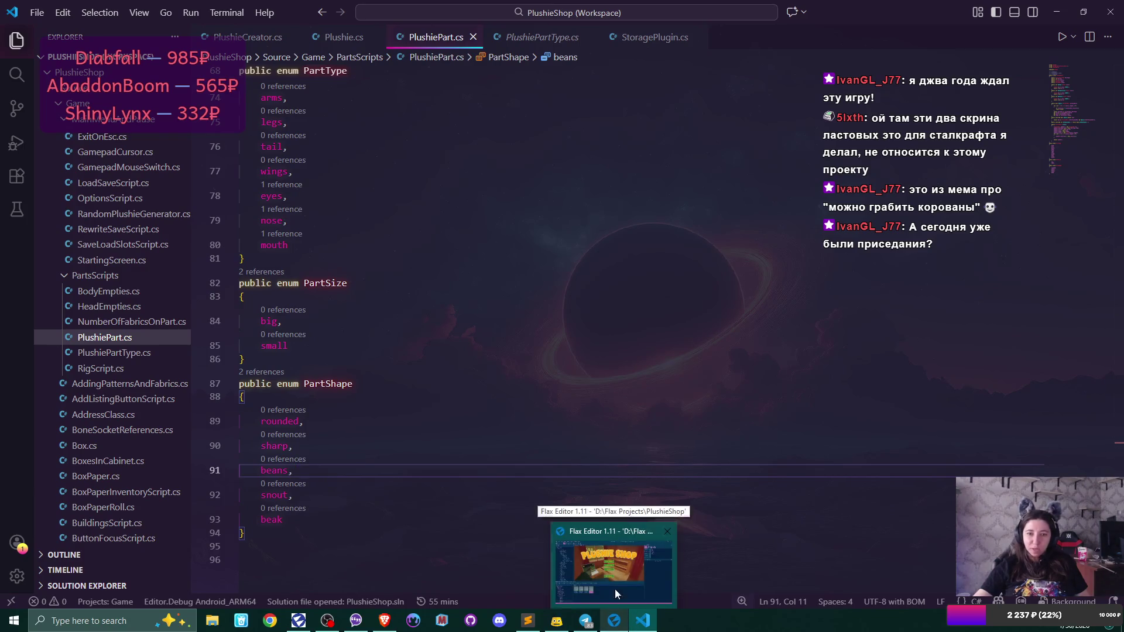
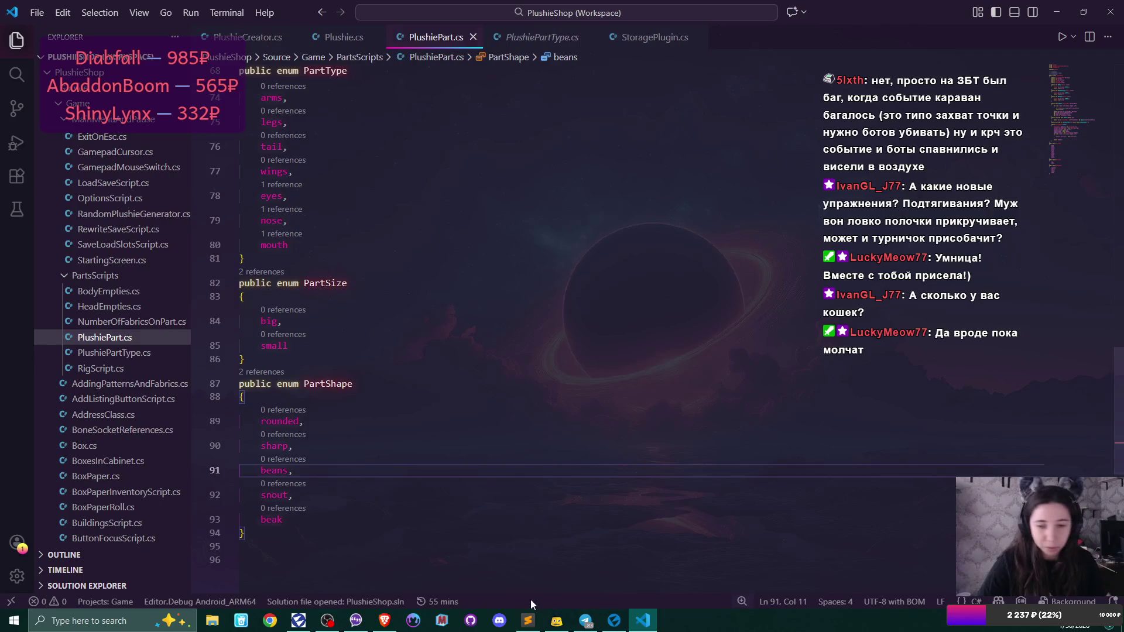
- Return to Flax Editor, then briefly open and close the Head1 prefab
left_click(616, 627)
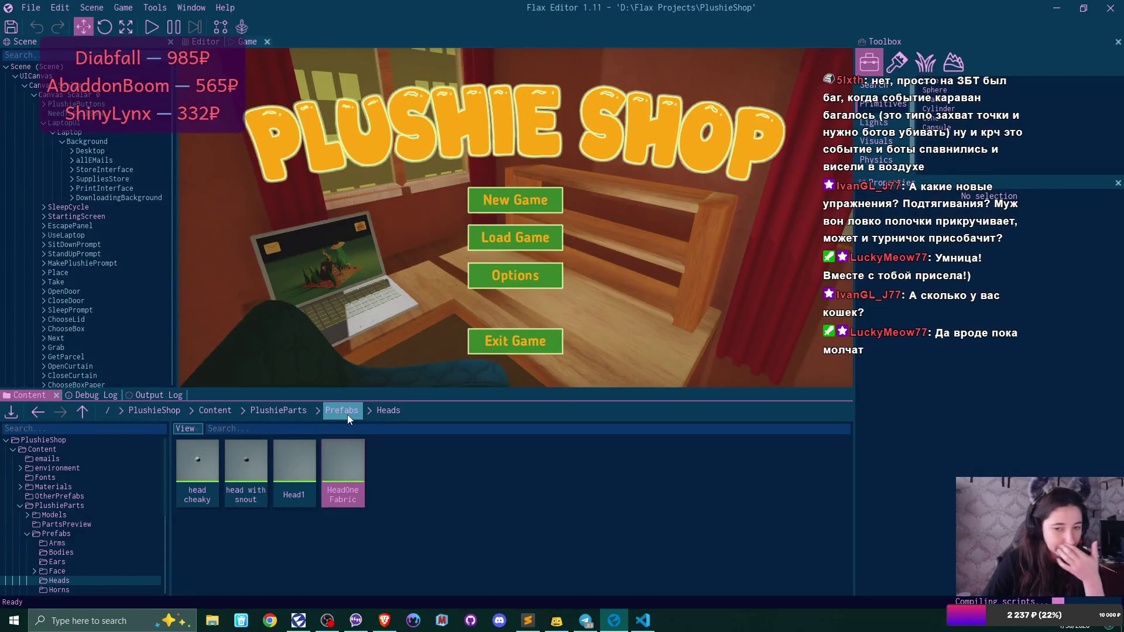
double_click(303, 459)
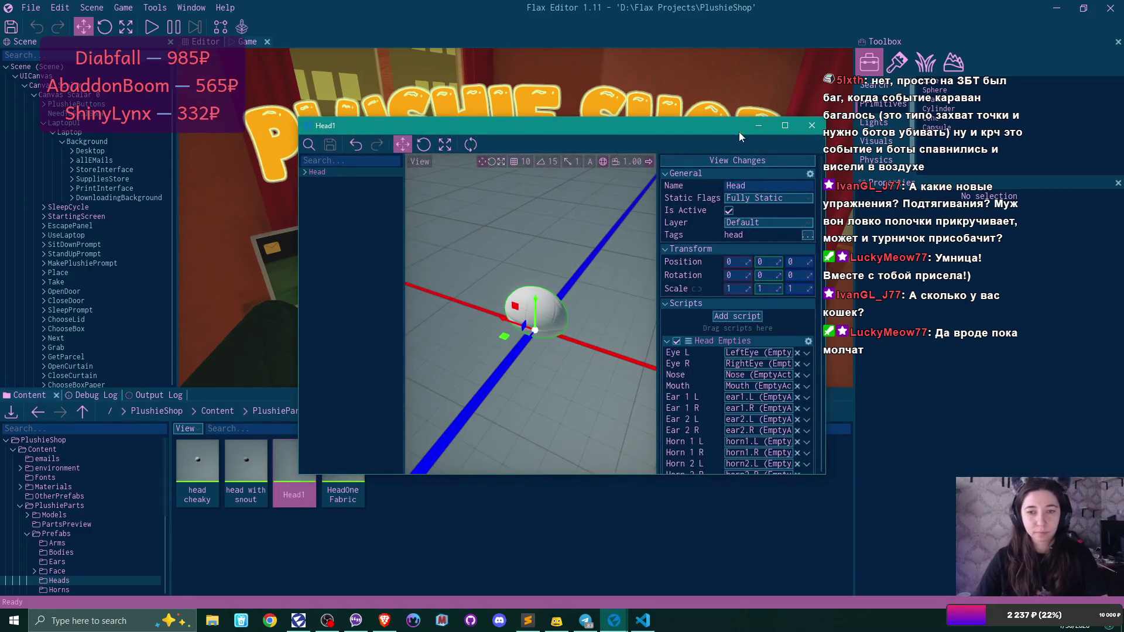
left_click(811, 125)
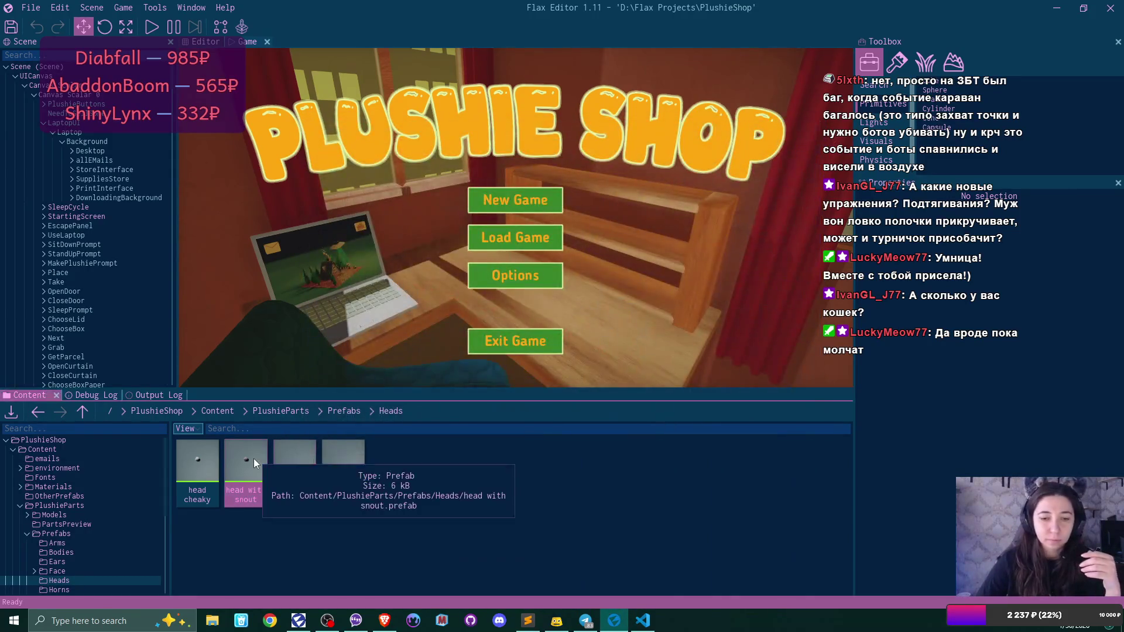
- Change the head with snout prefab's Shape from Rounded to Snout, save it, and close it
double_click(254, 458)
scroll(755, 336, "down", 5)
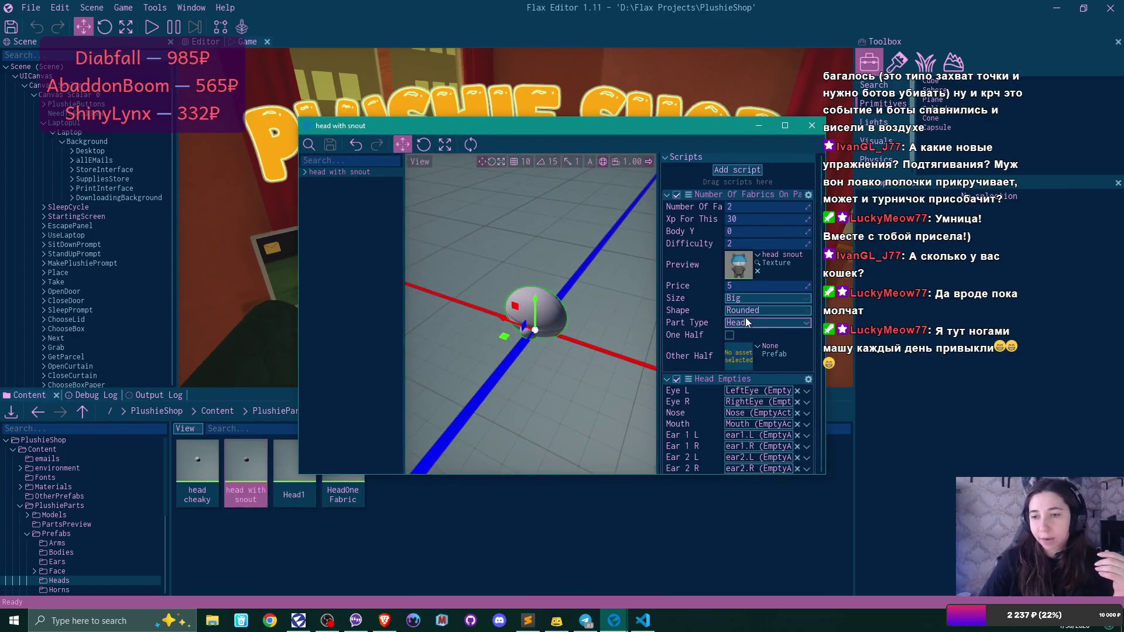
left_click(746, 309)
left_click(764, 363)
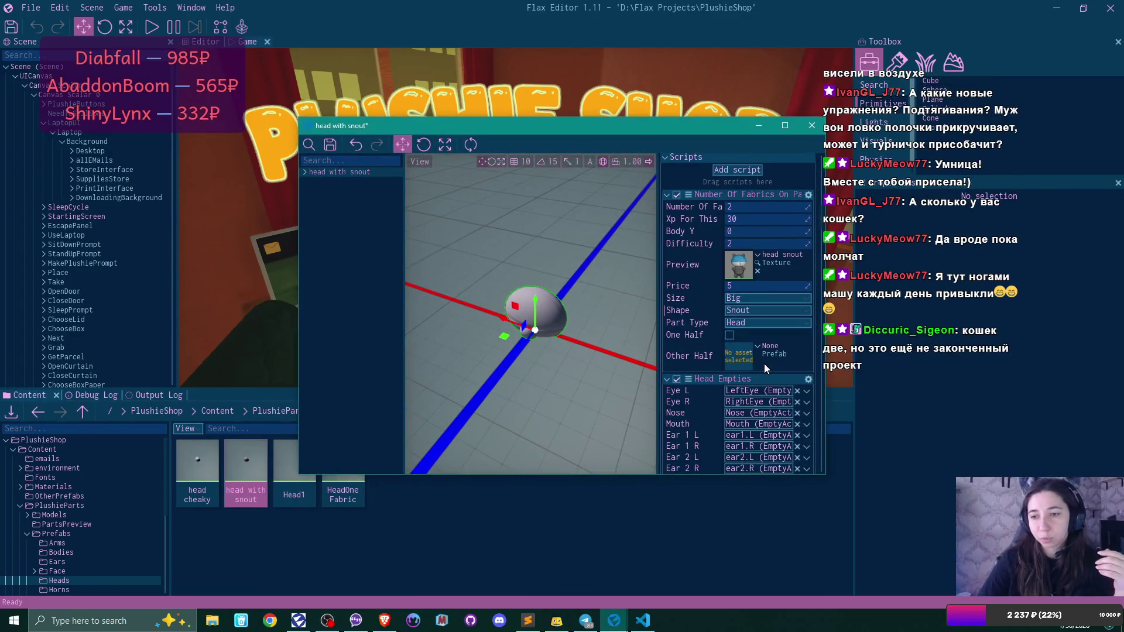
left_click(329, 147)
left_click(811, 125)
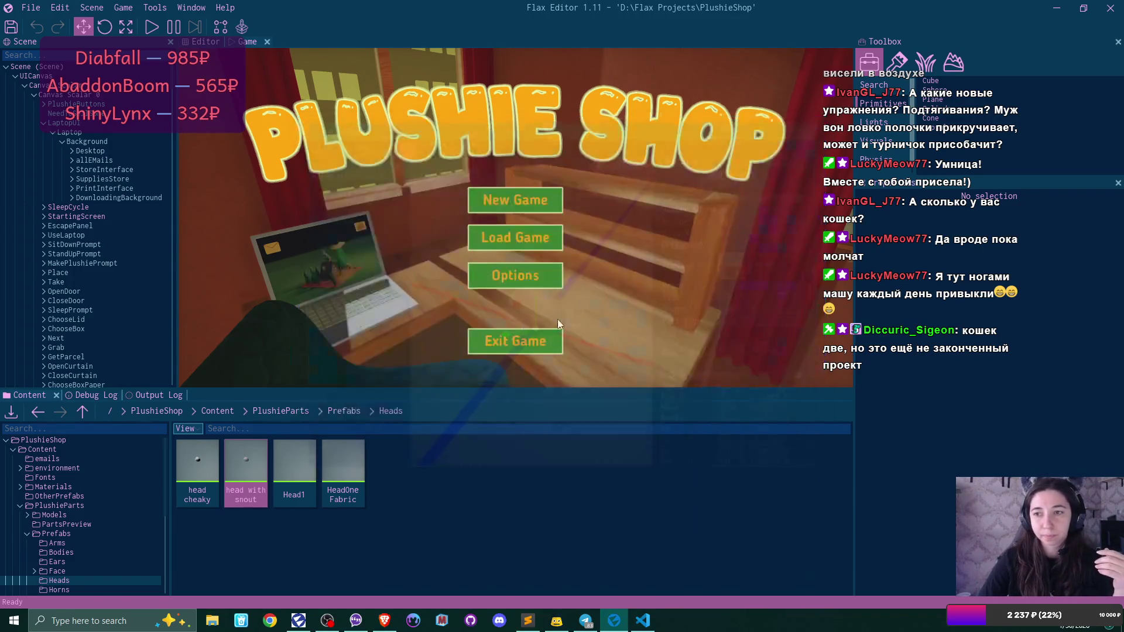
- Open the head cheaky prefab to check it, then close it
double_click(199, 470)
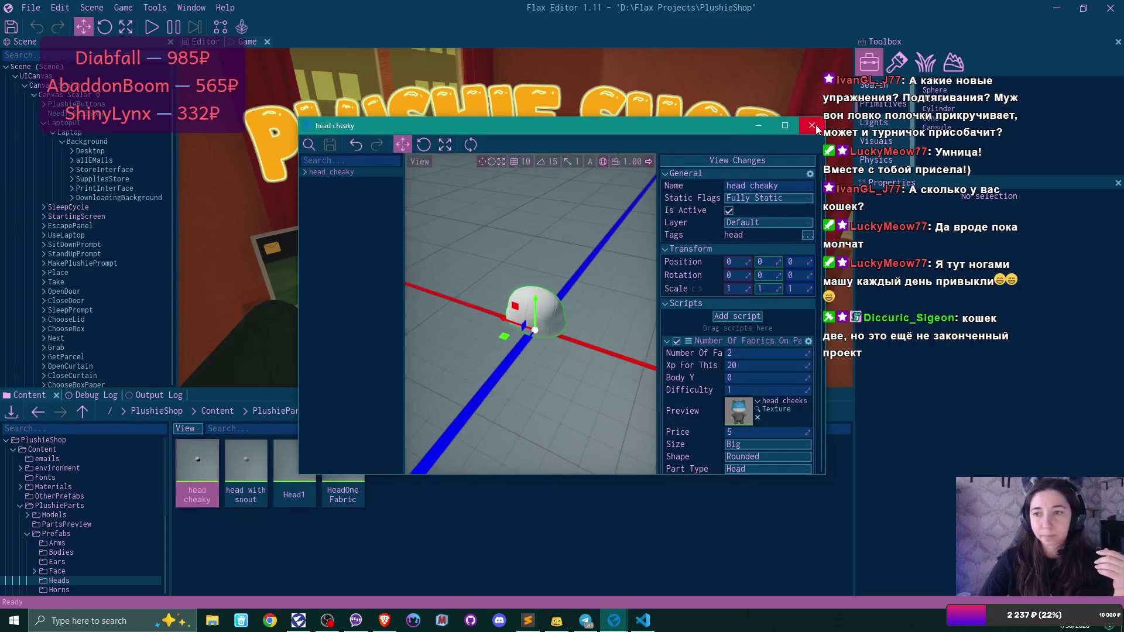
left_click(811, 125)
left_click(676, 271)
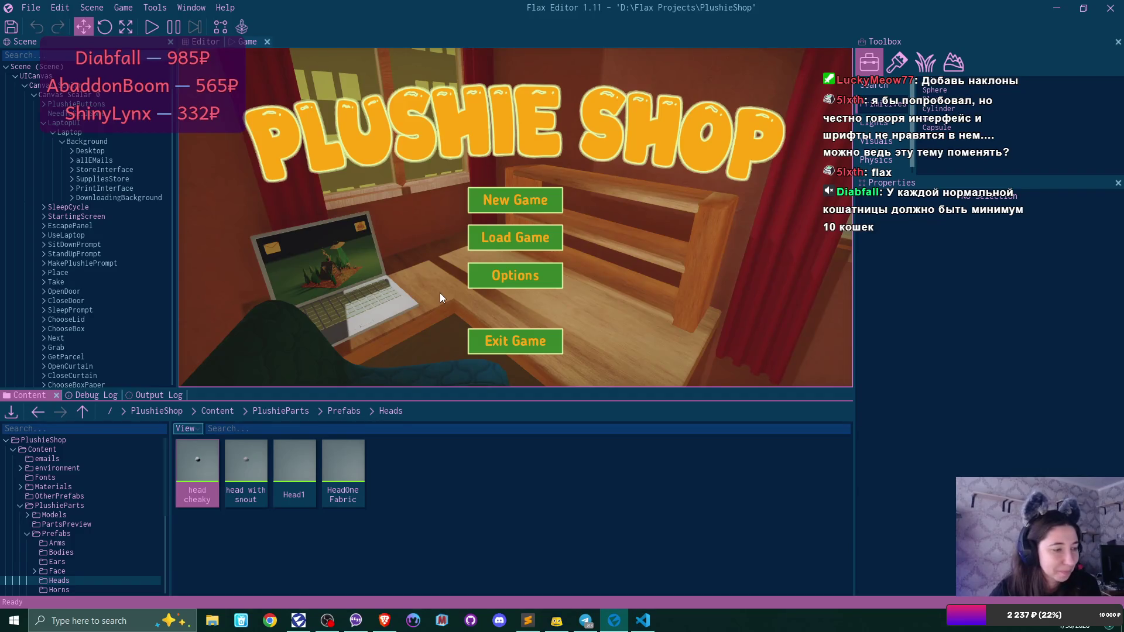
- Go up from the Heads folder to the Prefabs folder in the Content browser
left_click(343, 411)
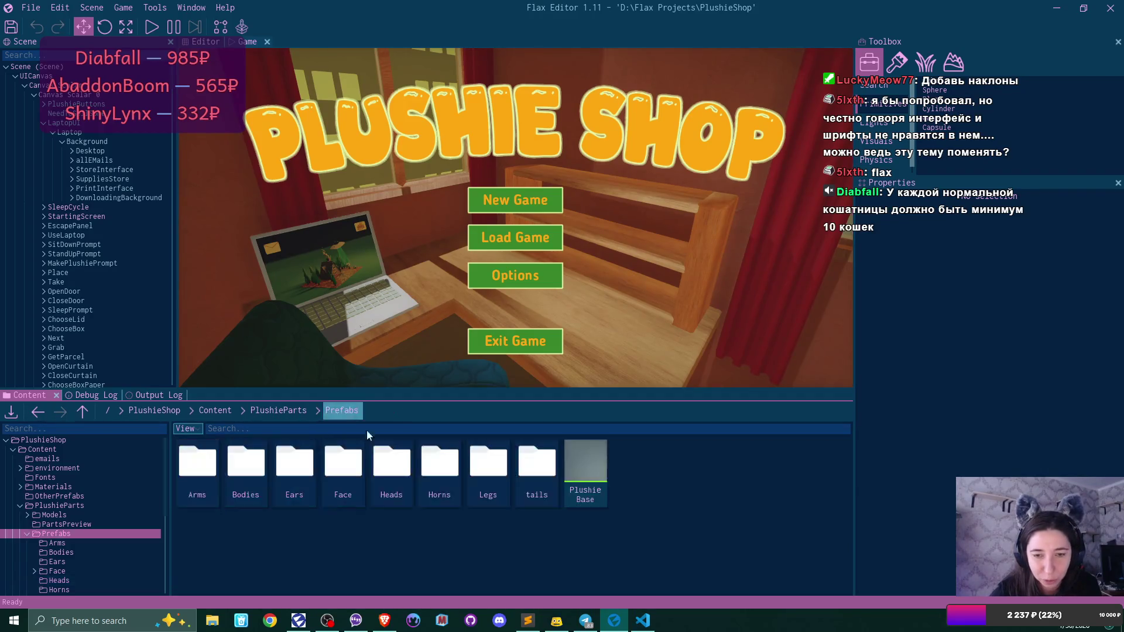
- Open Empty Horns in the Horns folder and set its Part Type to Horns
double_click(453, 460)
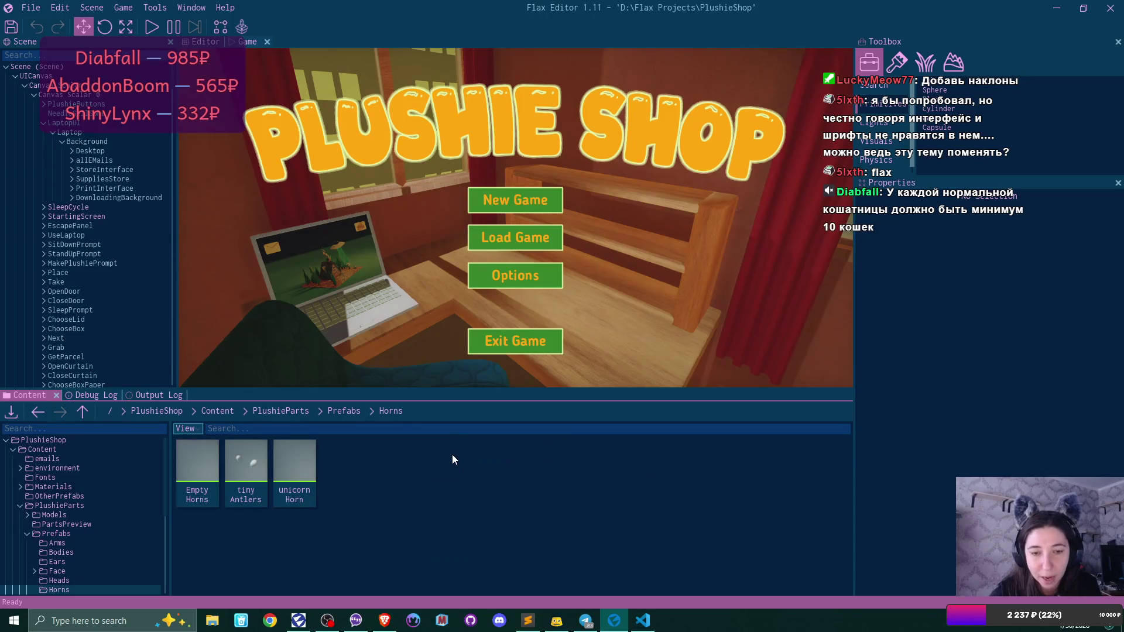
double_click(200, 458)
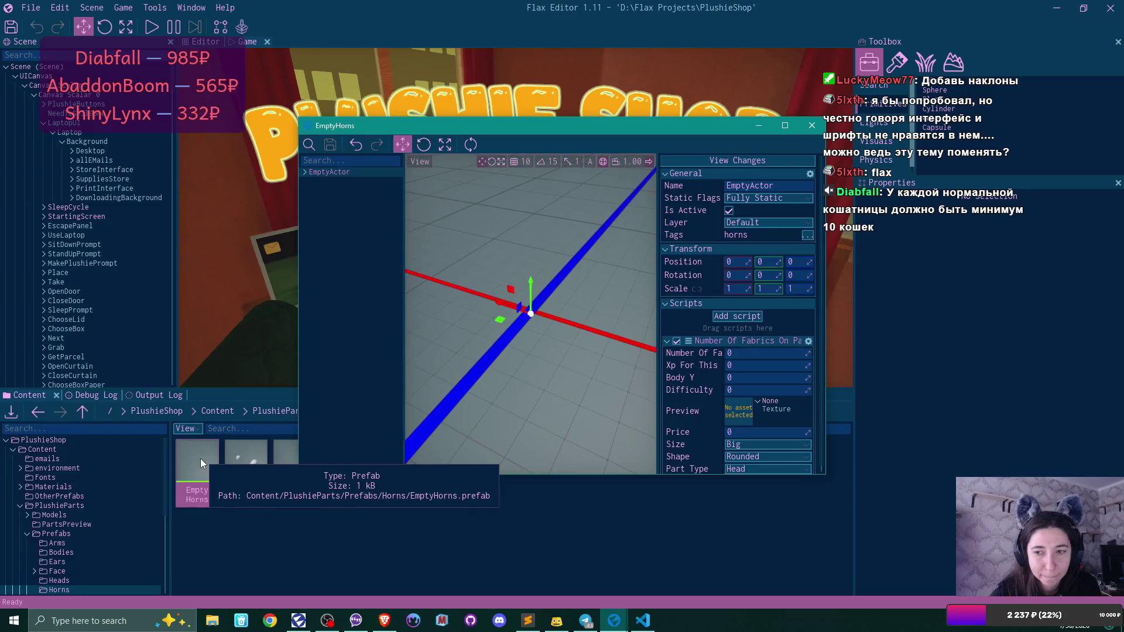
scroll(803, 416, "down", 2)
left_click(757, 421)
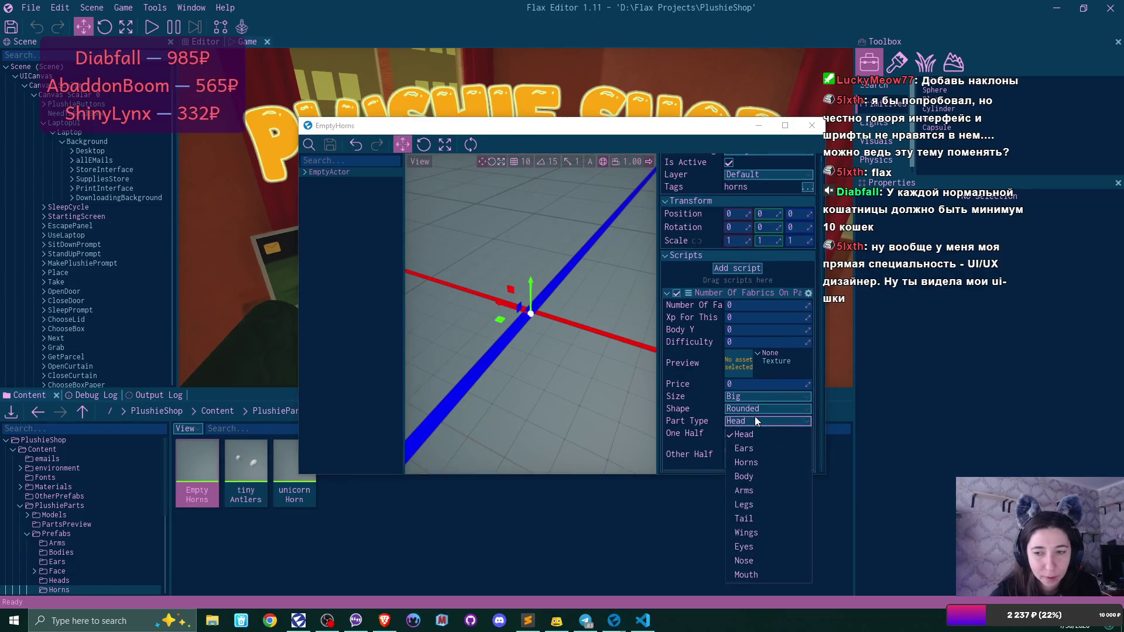
left_click(762, 463)
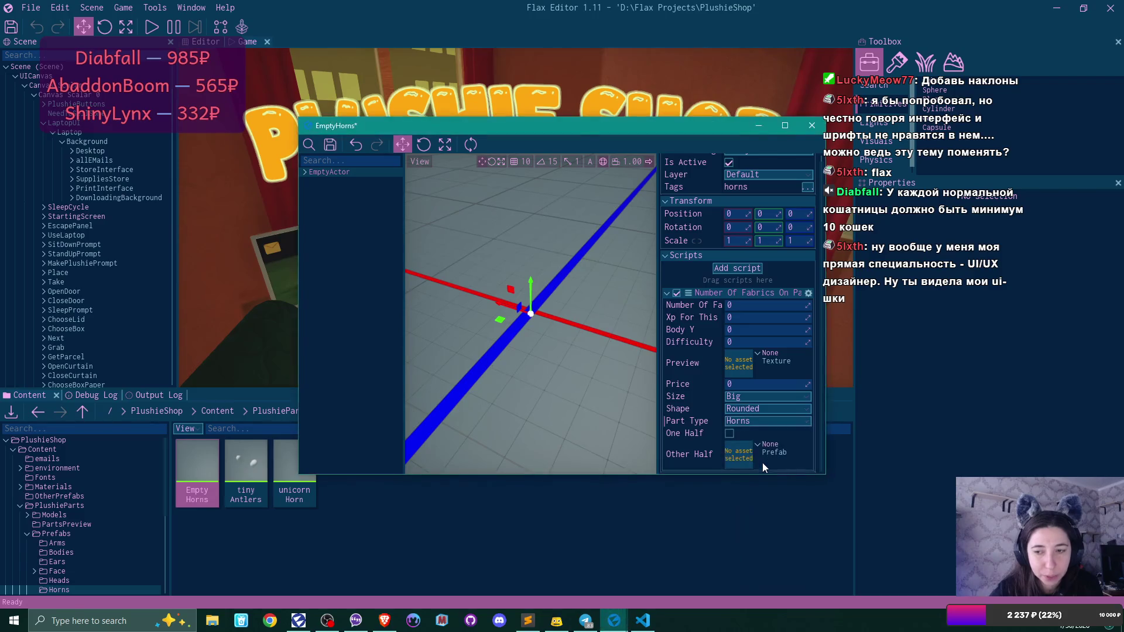
- Review the Size and Shape options, leaving Big and Rounded, then switch to Visual Studio Code
left_click(751, 397)
left_click(750, 397)
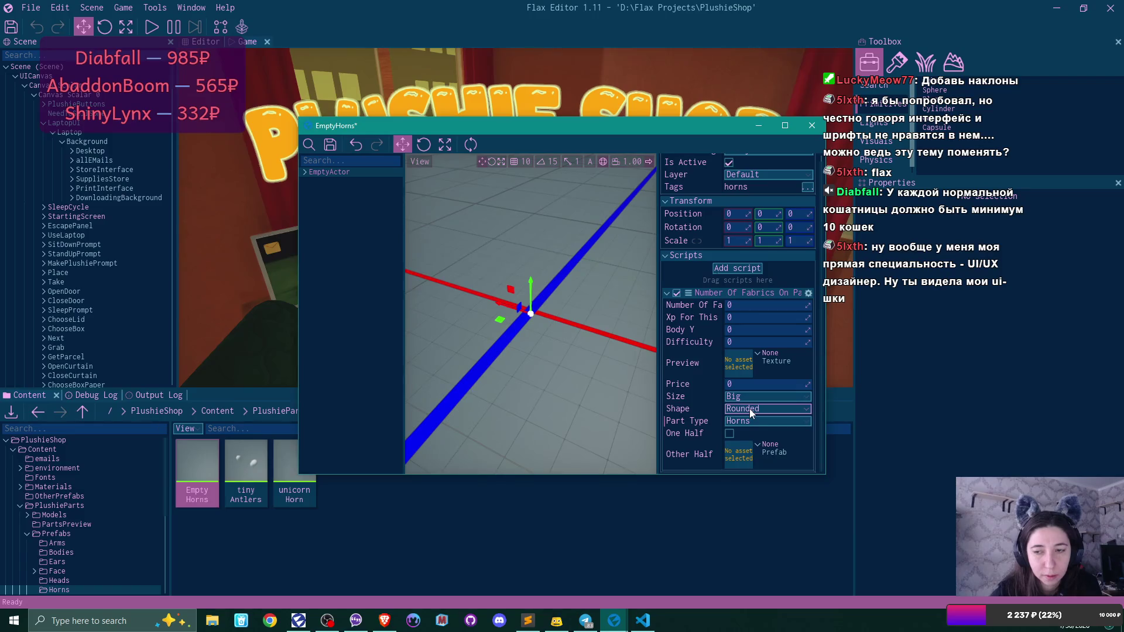
left_click(750, 409)
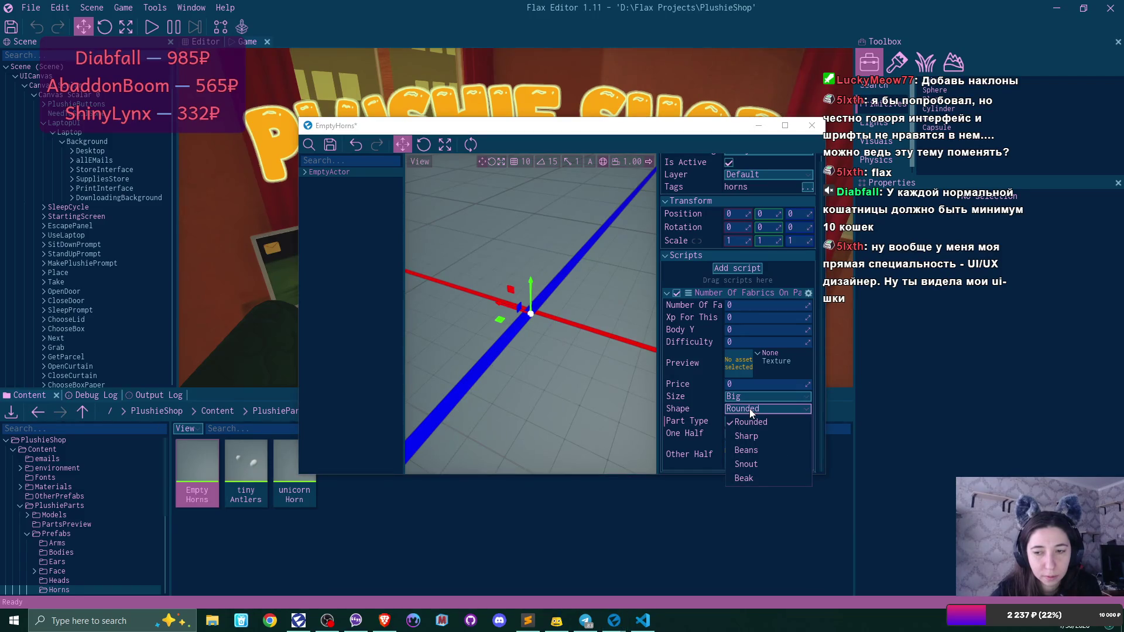
left_click(749, 409)
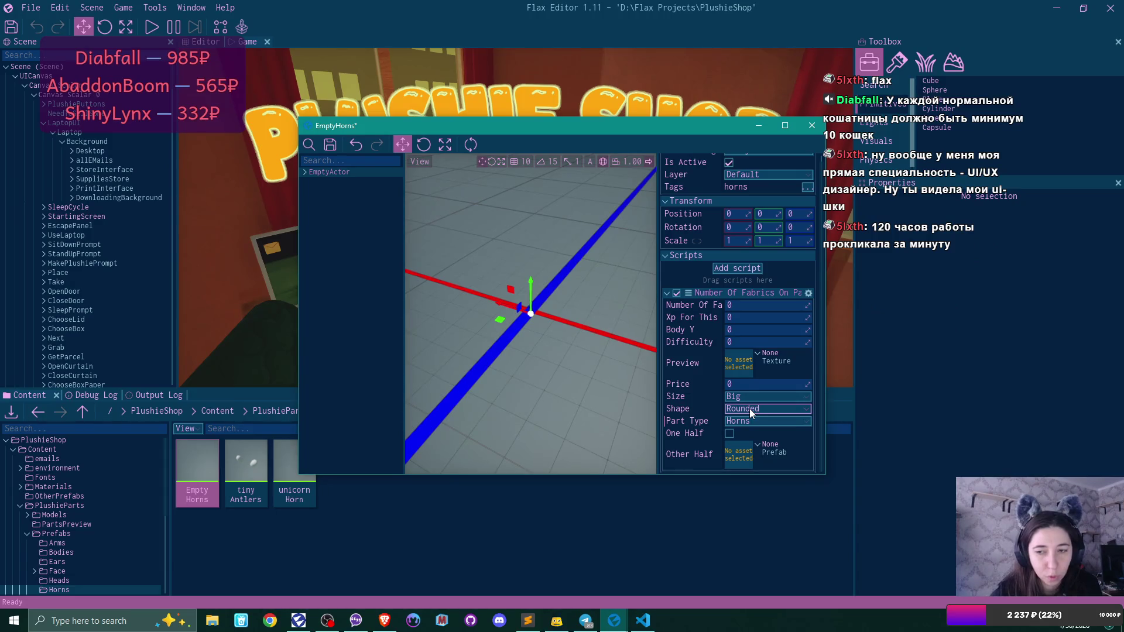
left_click(642, 620)
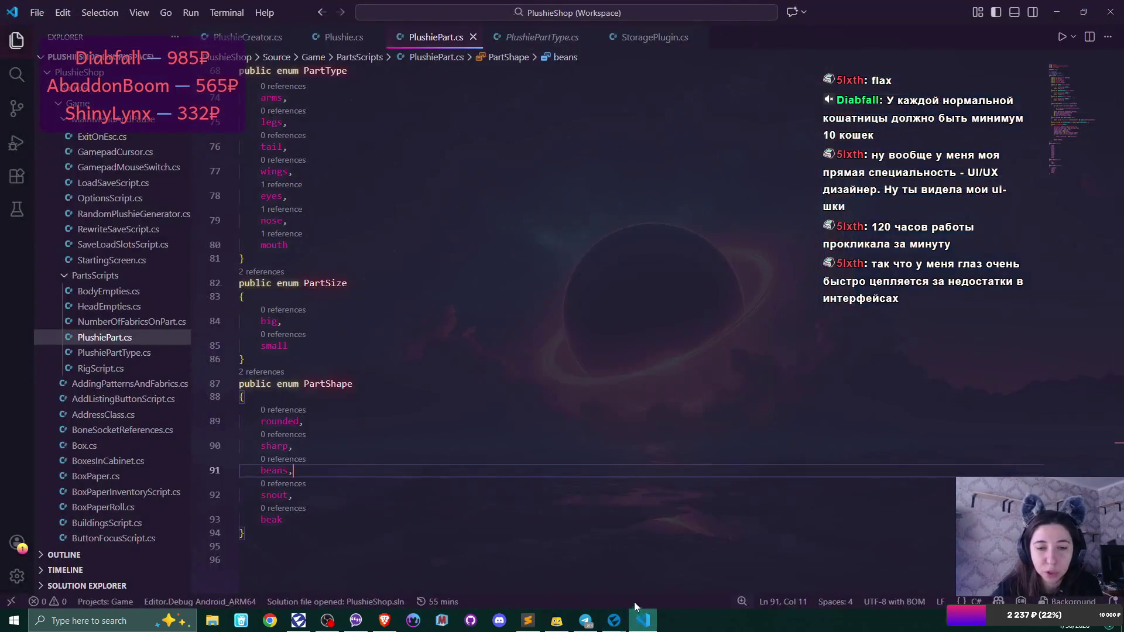
- Add a new PartSize value 'no' after small in PlushiePart.cs, then return to Flax
left_click(312, 346)
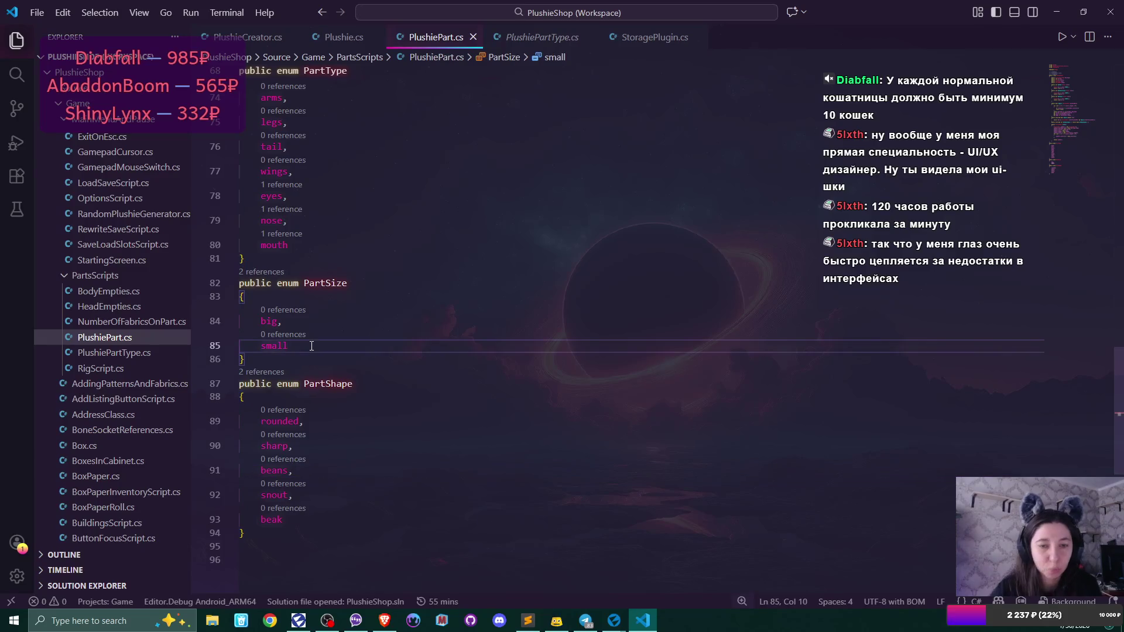
type(",")
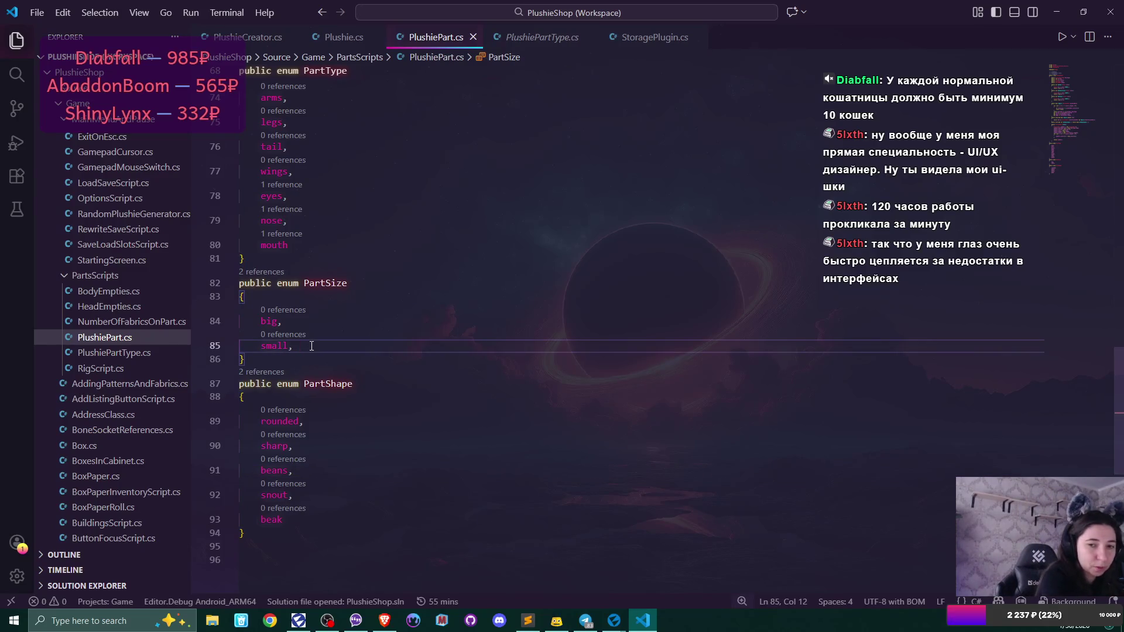
key("Return")
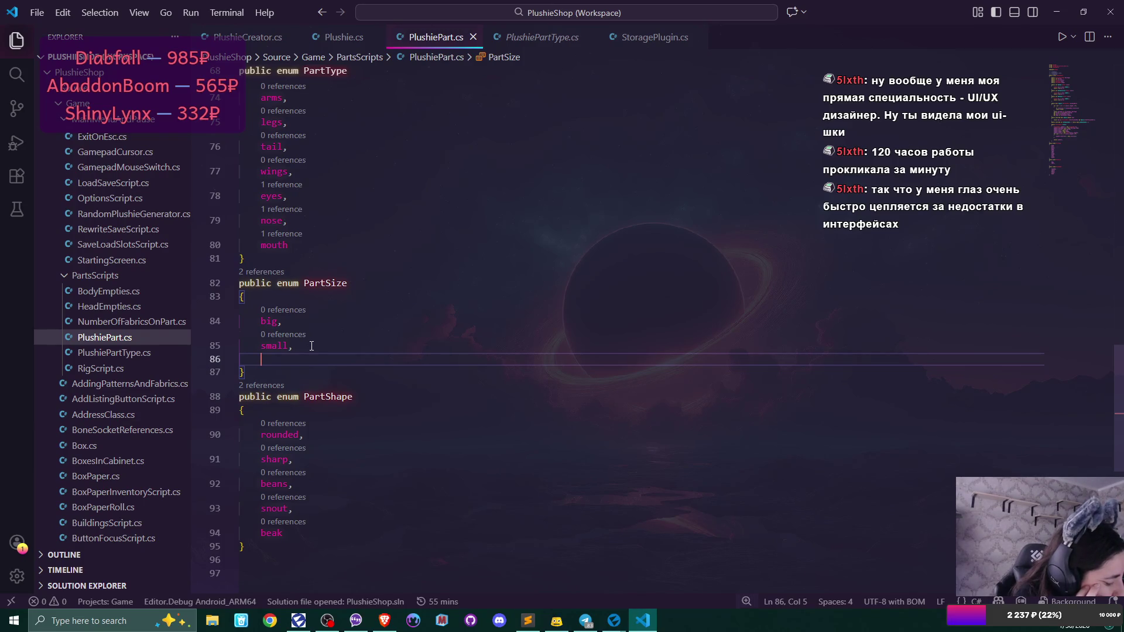
type("no")
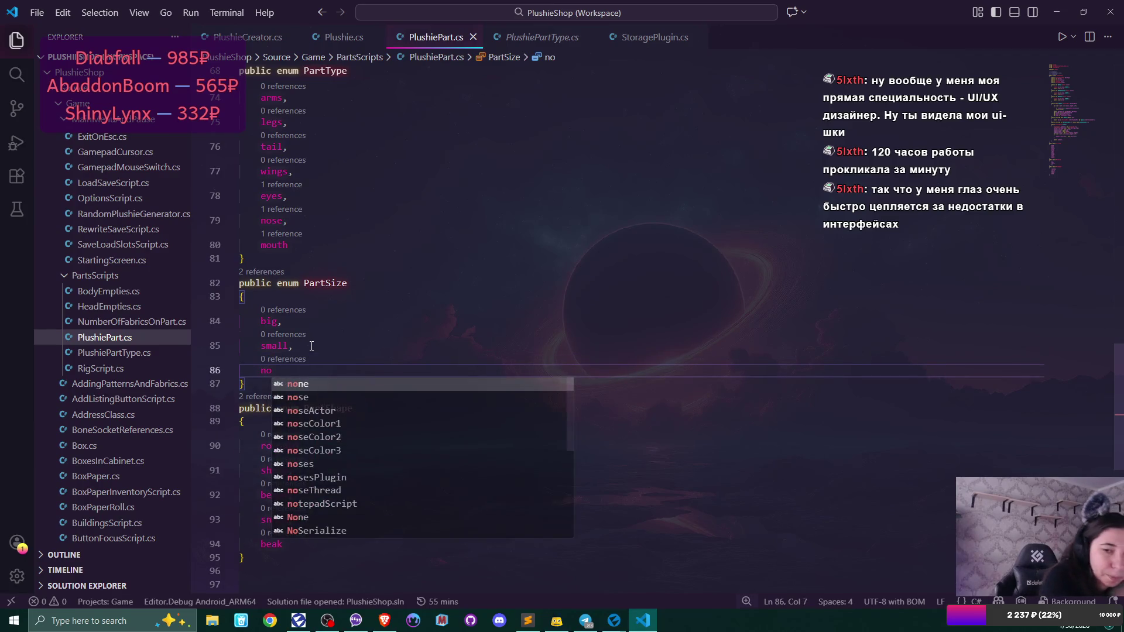
key("alt+Tab")
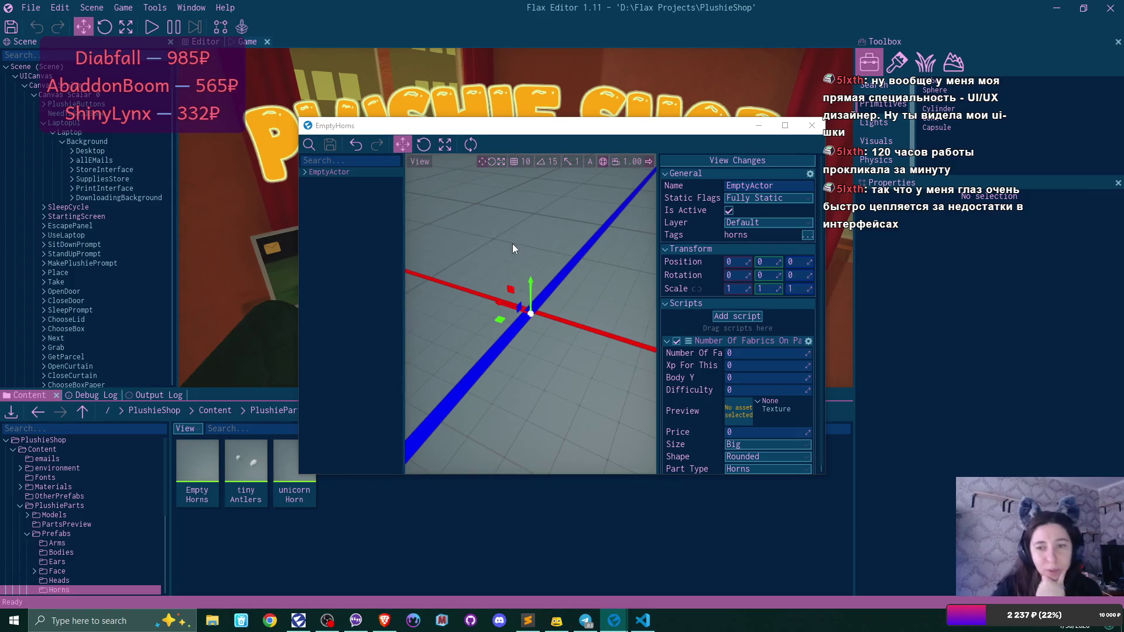
- Set the EmptyHorns prefab's Size to No, keeping Shape Rounded, then save and close it
scroll(719, 353, "down", 2)
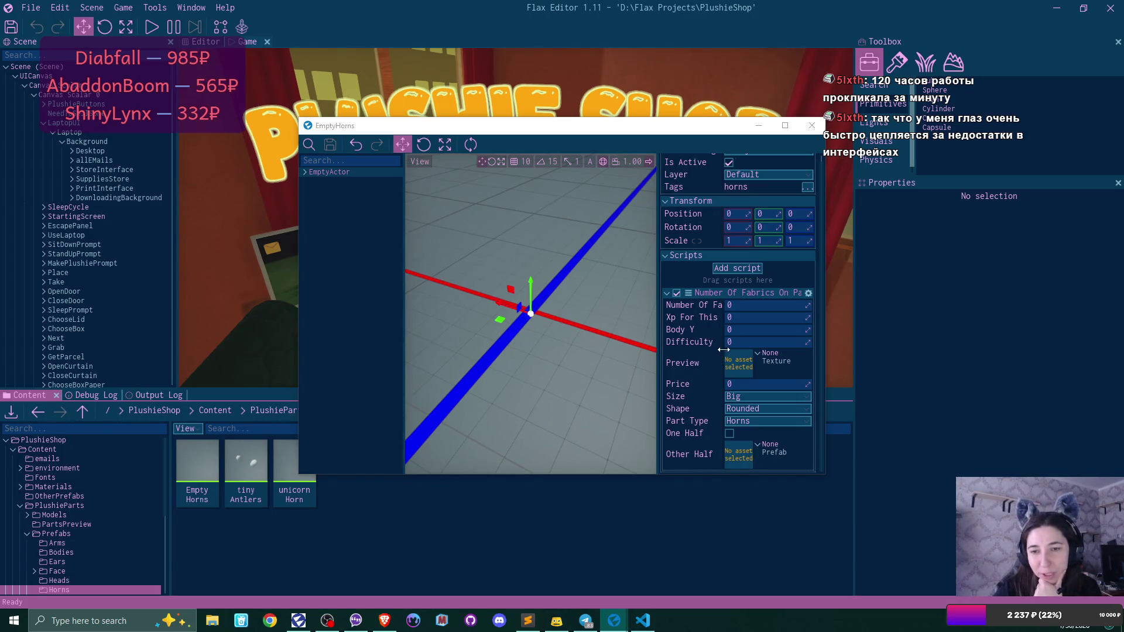
left_click(751, 410)
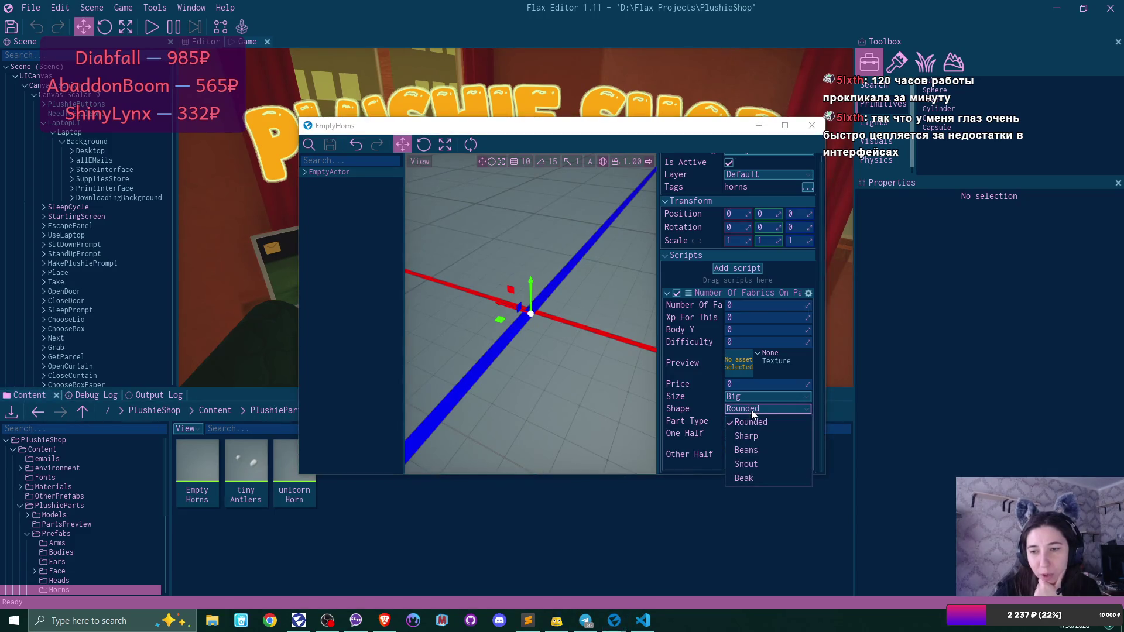
left_click(750, 410)
left_click(749, 396)
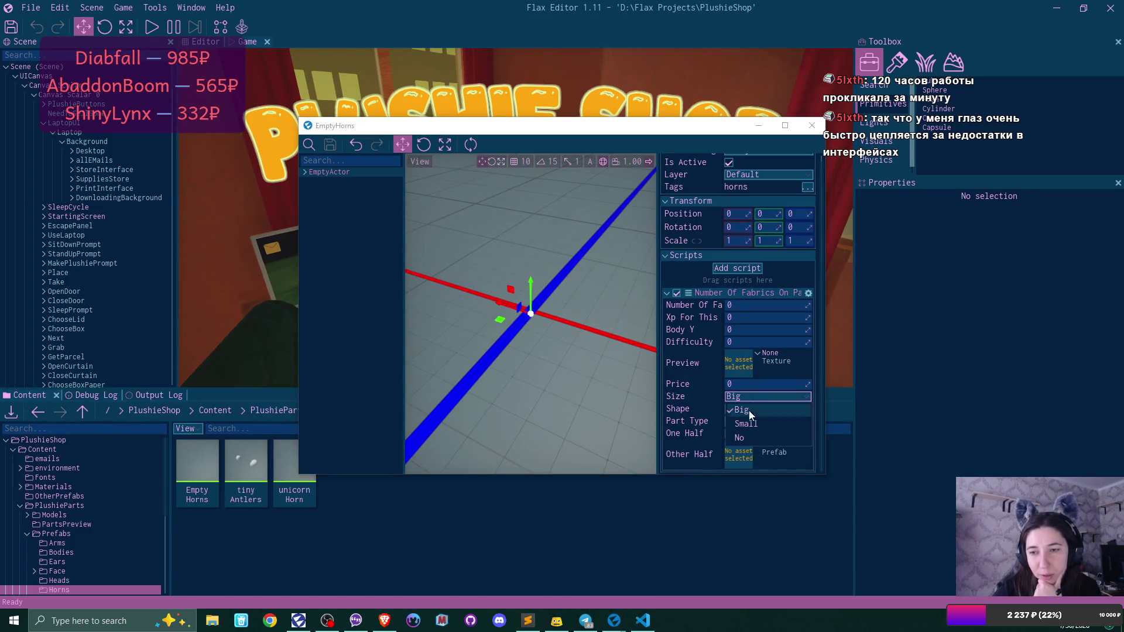
left_click(750, 438)
left_click(329, 144)
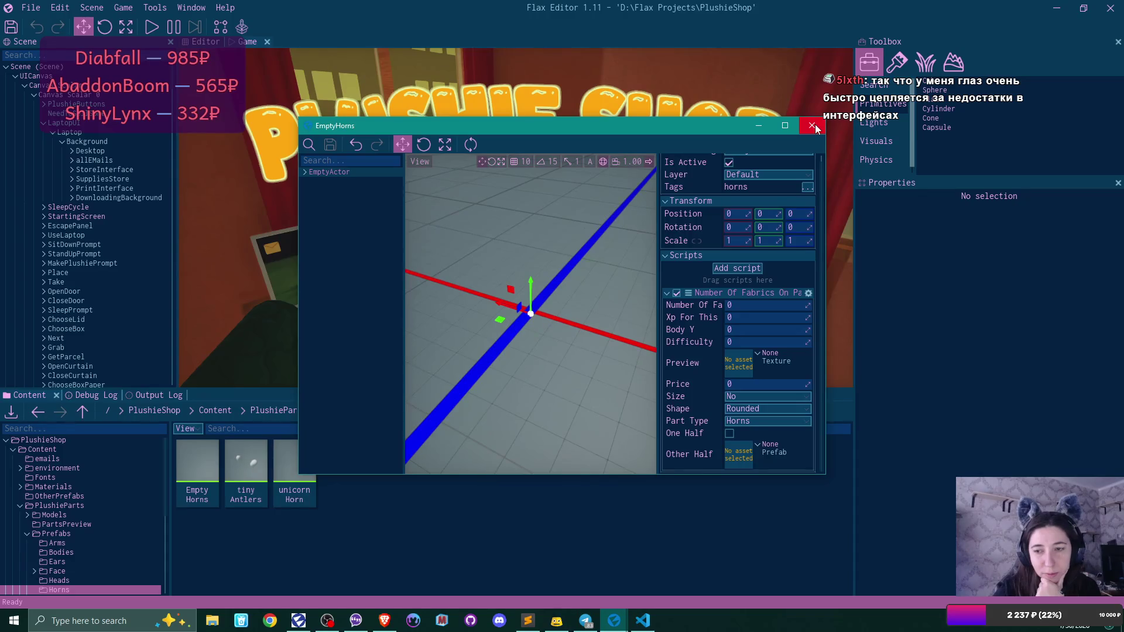
left_click(812, 126)
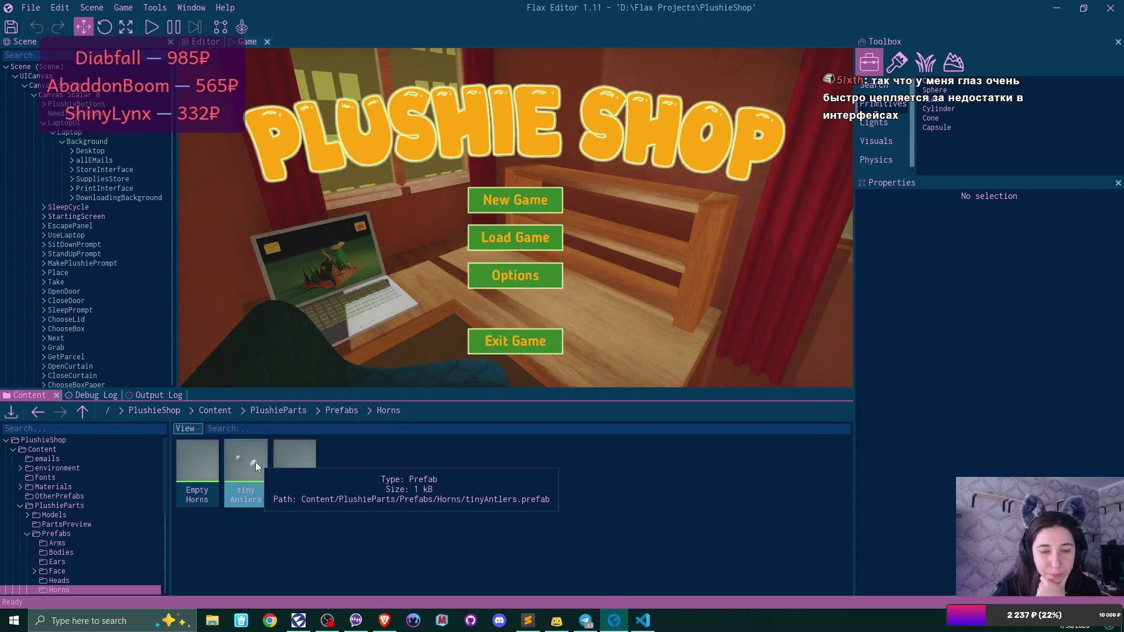
- Set the tinyAntlers prefab's Size to Small, then save and close it
double_click(256, 462)
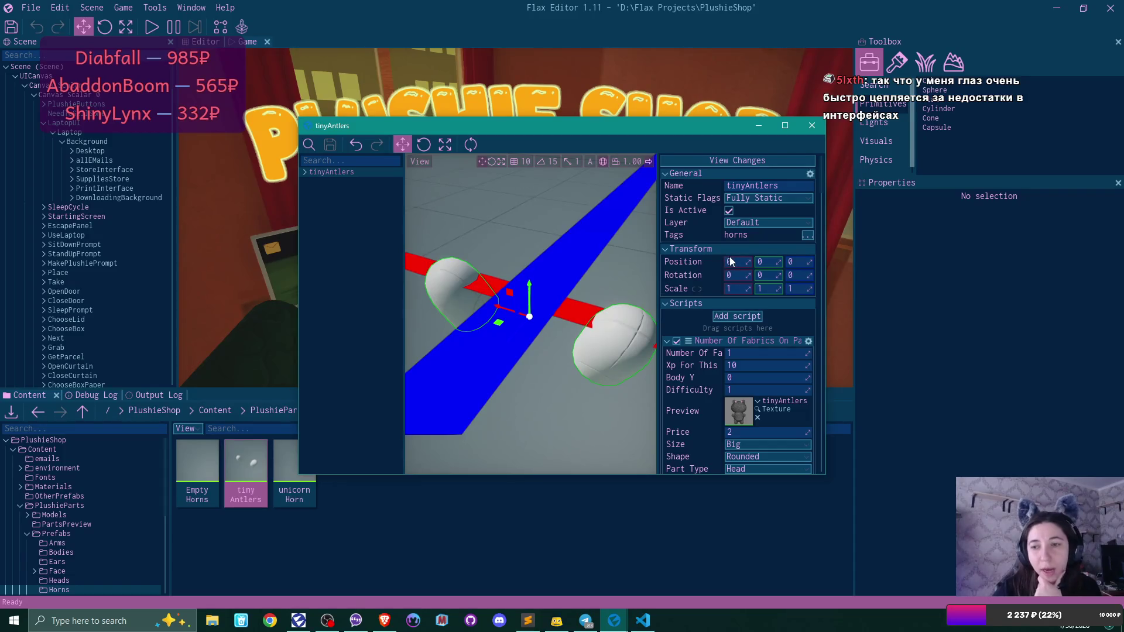
scroll(730, 256, "down", 3)
left_click(743, 386)
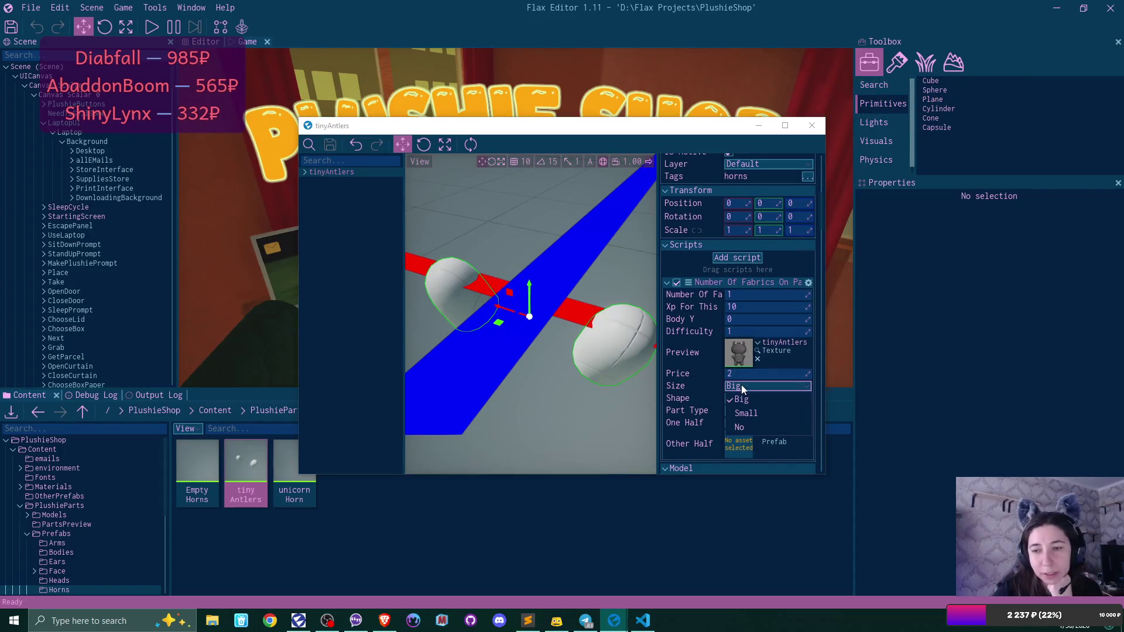
left_click(768, 413)
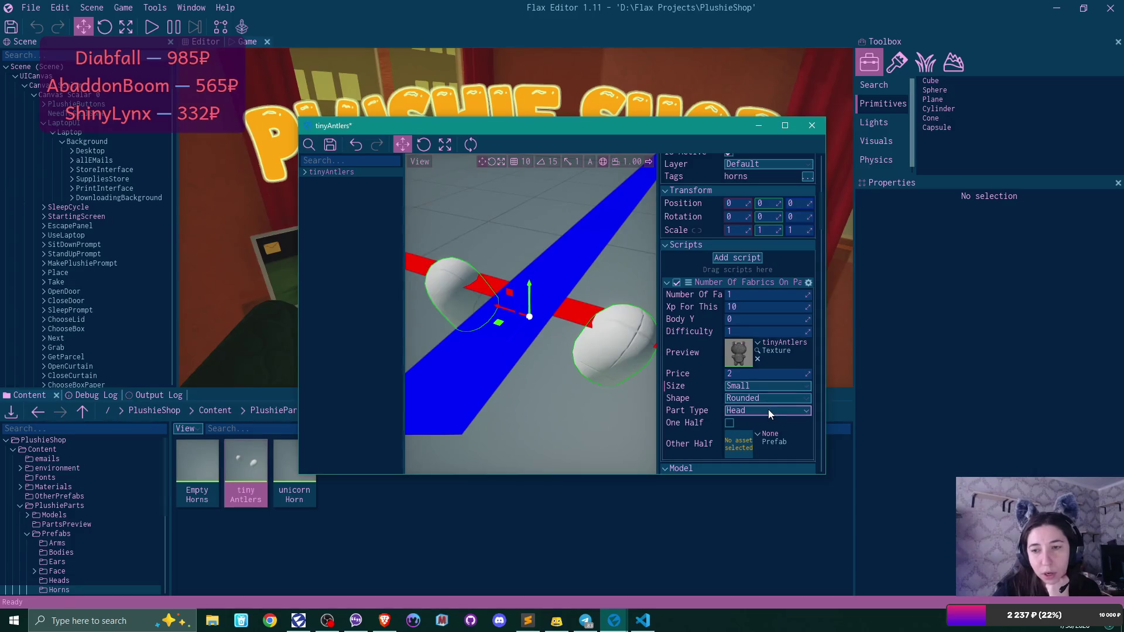
left_click(768, 409)
left_click(764, 448)
left_click(330, 144)
left_click(811, 125)
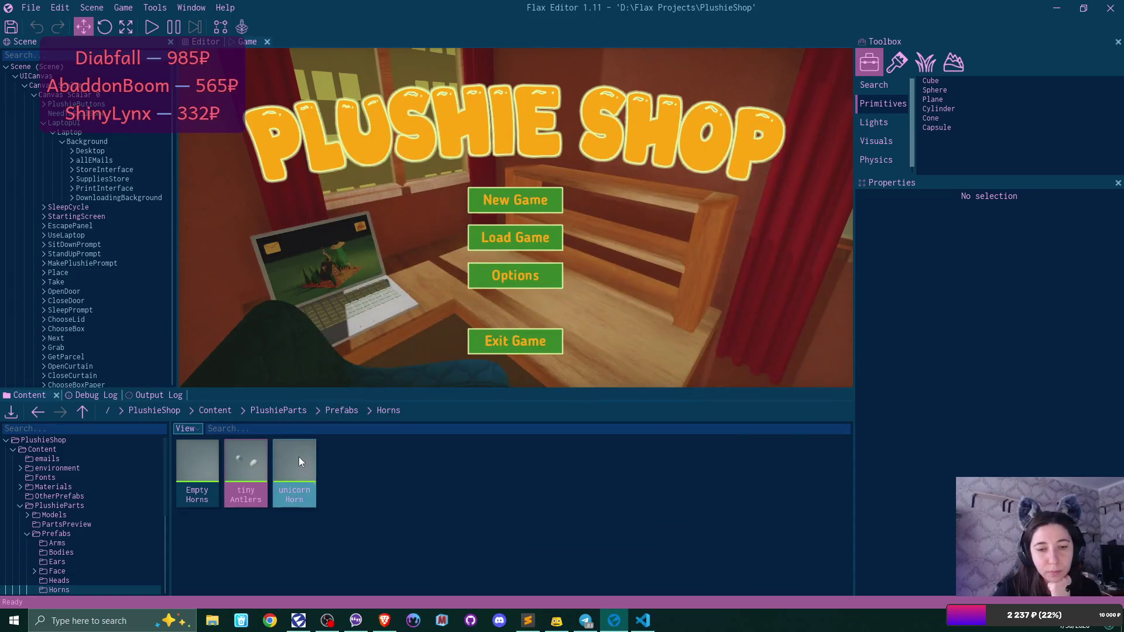
- Give the unicornHorn prefab Shape Sharp, Size Small and Part Type Horns, and save it
double_click(299, 457)
scroll(746, 326, "down", 4)
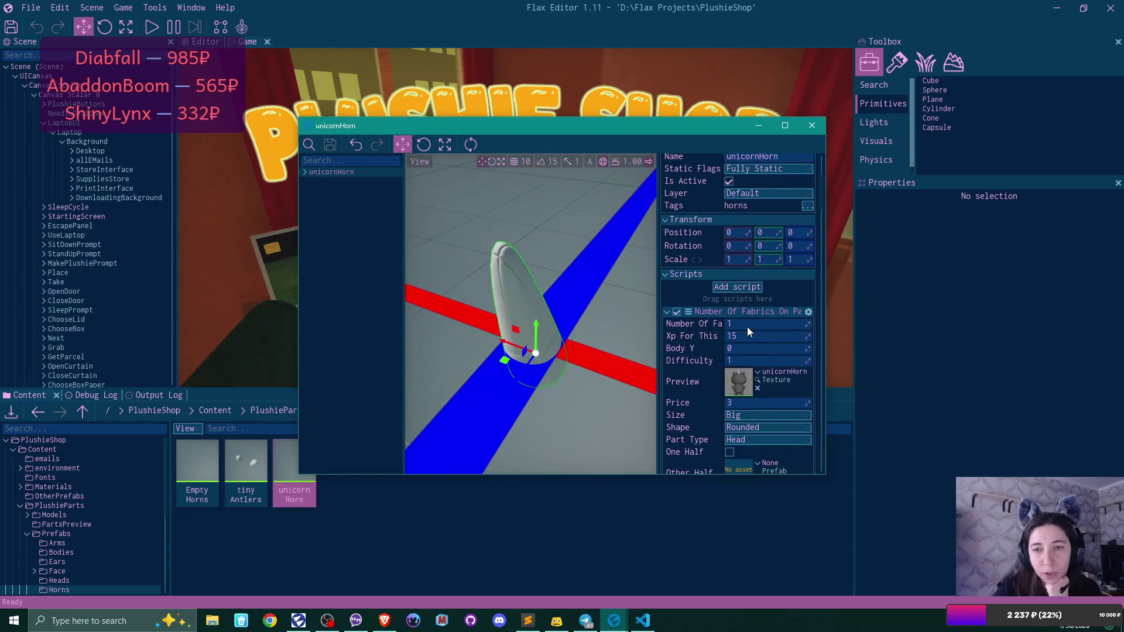
scroll(747, 326, "down", 1)
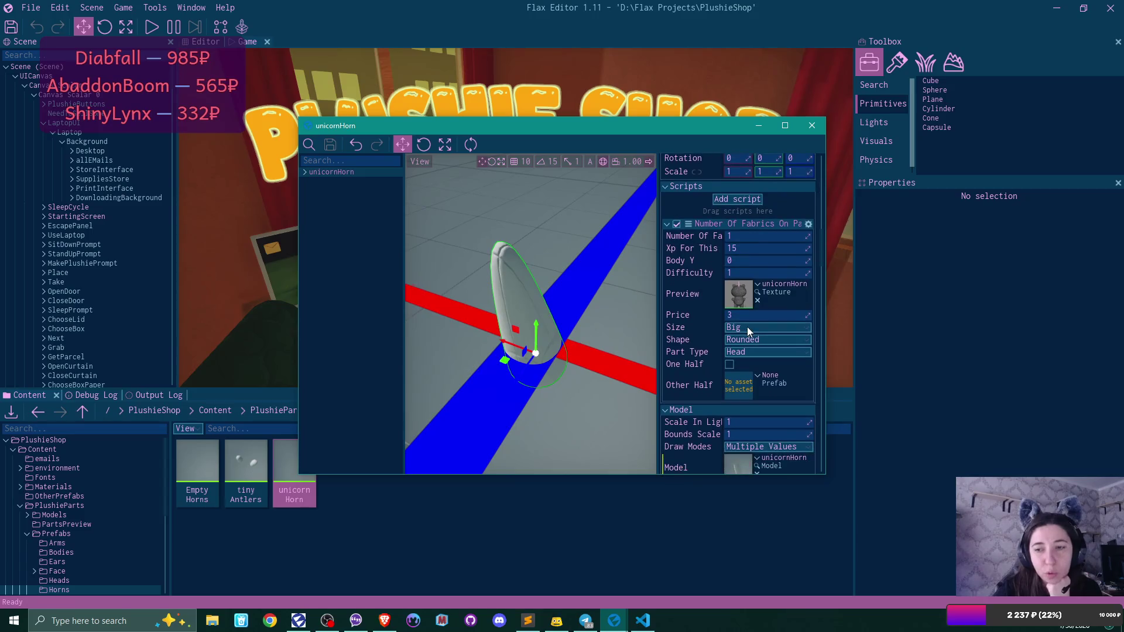
left_click(749, 342)
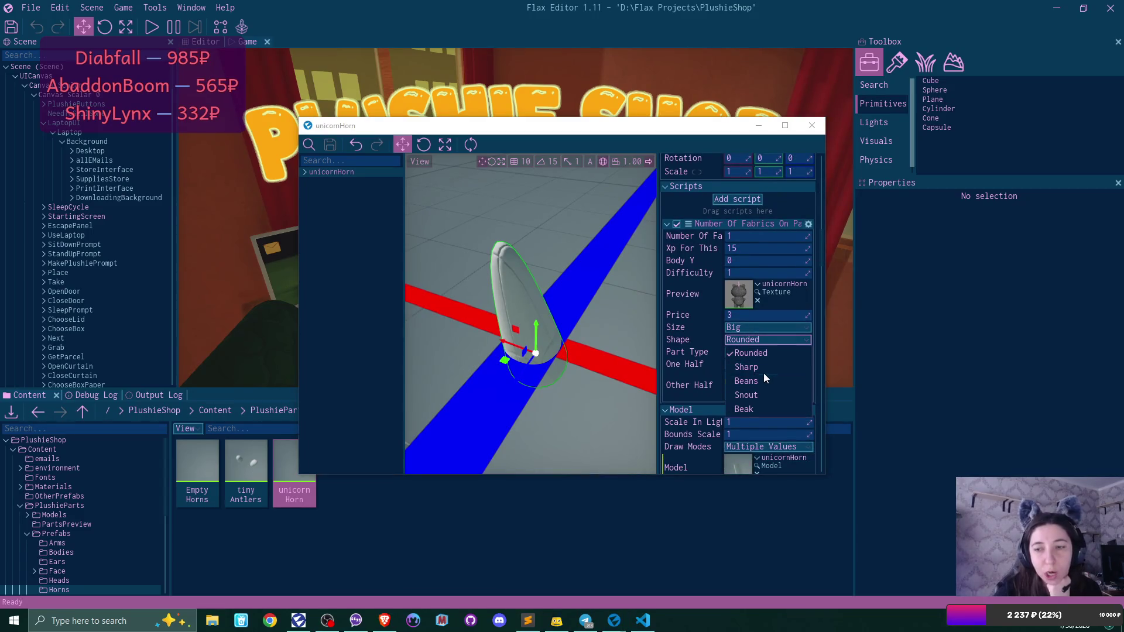
left_click(761, 368)
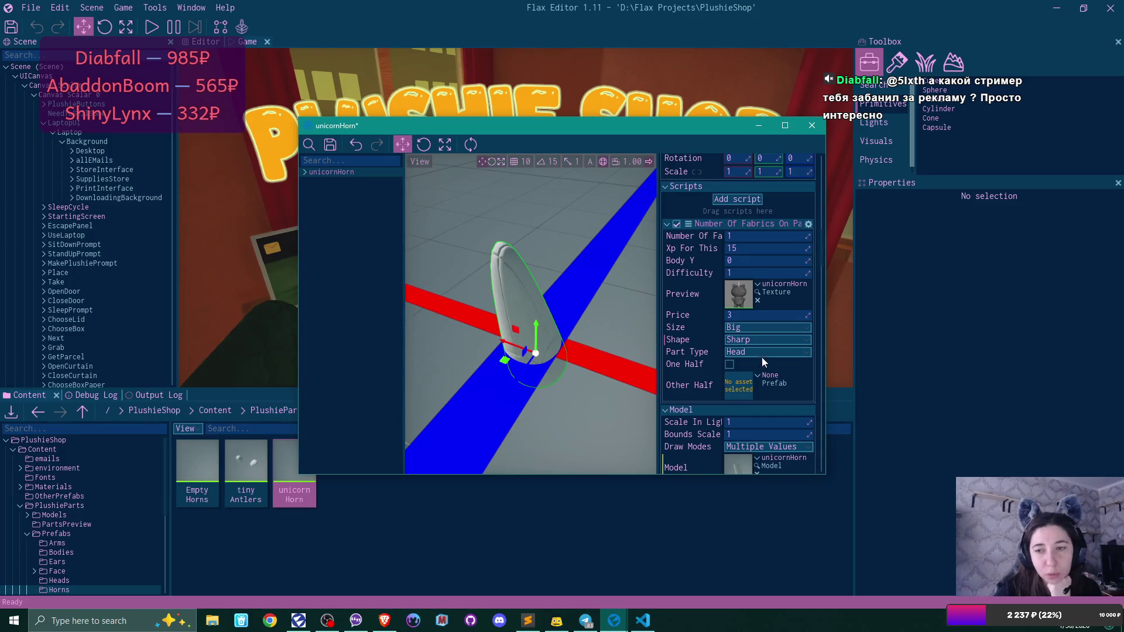
left_click(754, 326)
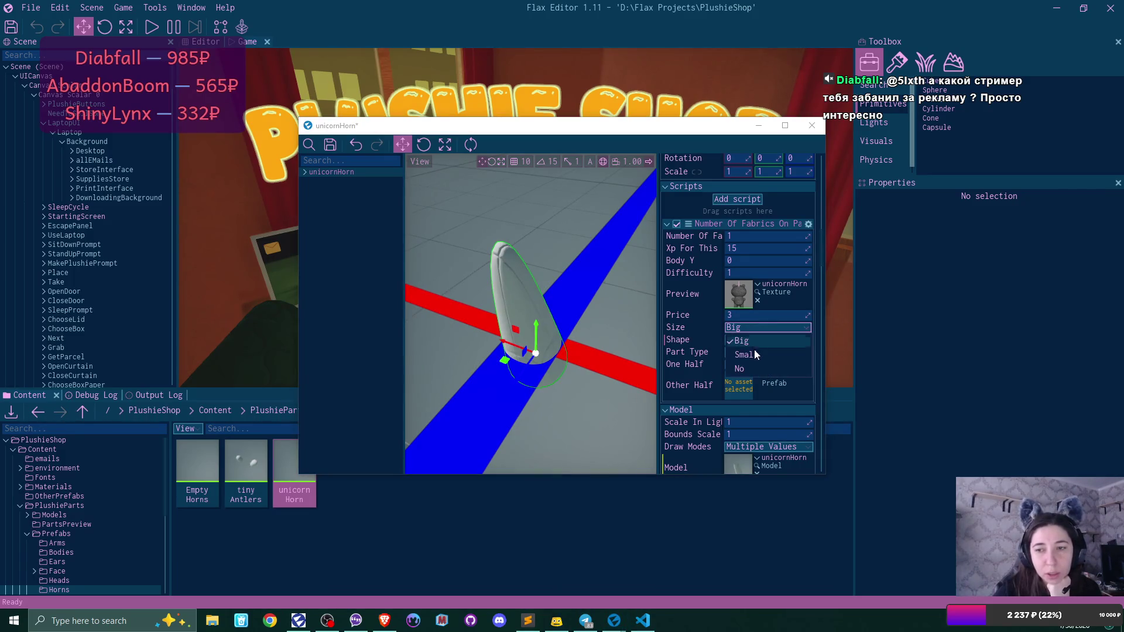
left_click(754, 354)
left_click(761, 352)
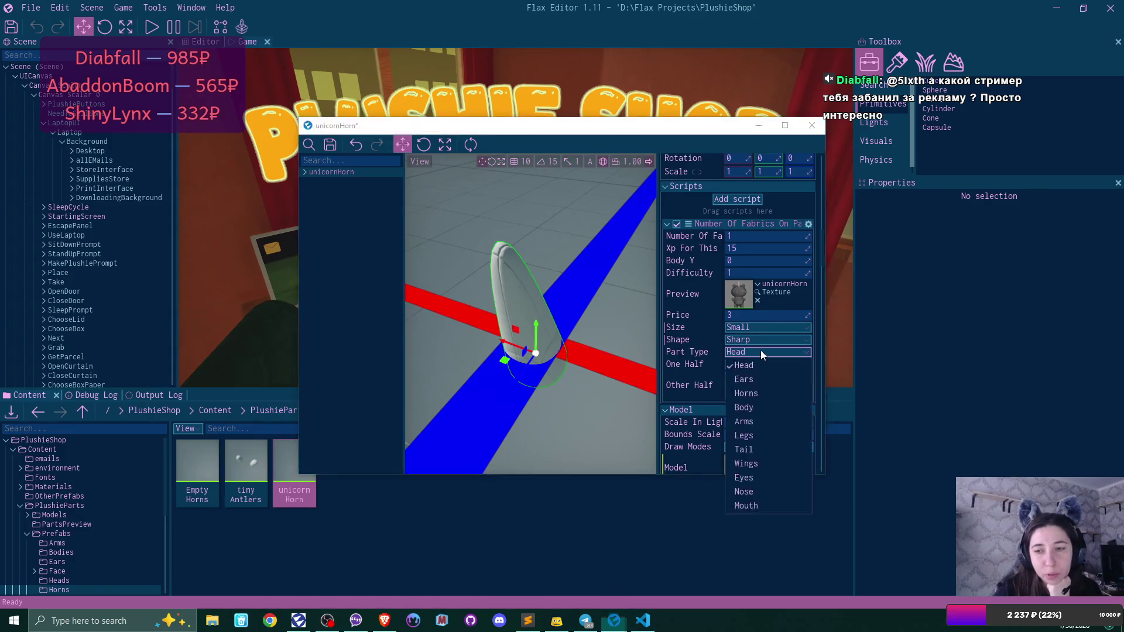
left_click(764, 394)
left_click(330, 144)
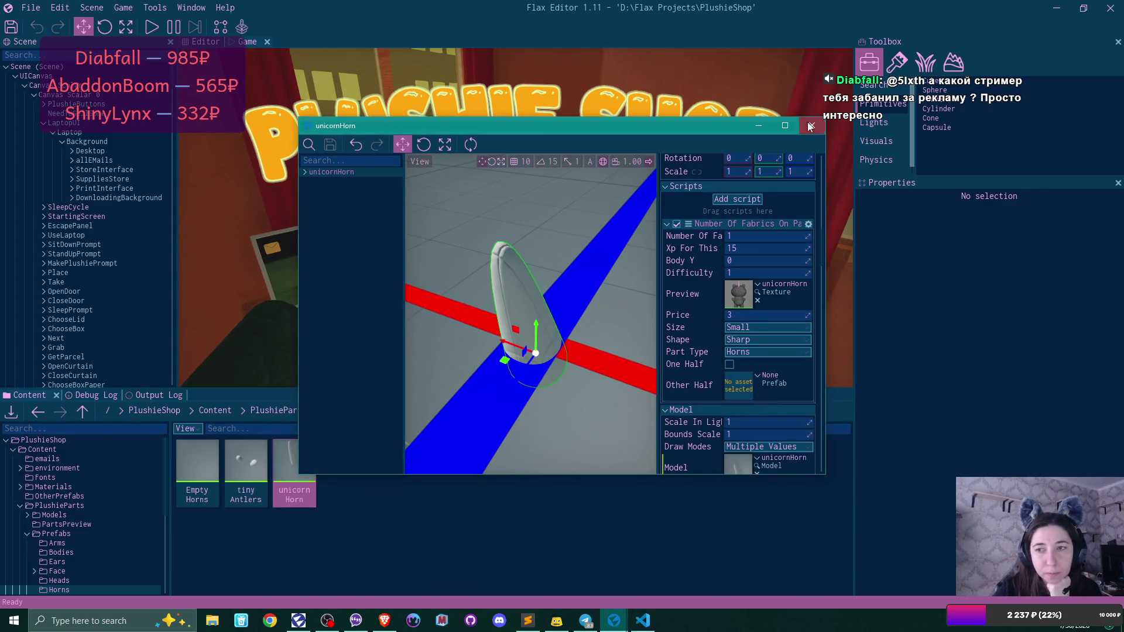
- Close the unicornHorn prefab and open the Legs folder under Prefabs
left_click(810, 127)
left_click(340, 410)
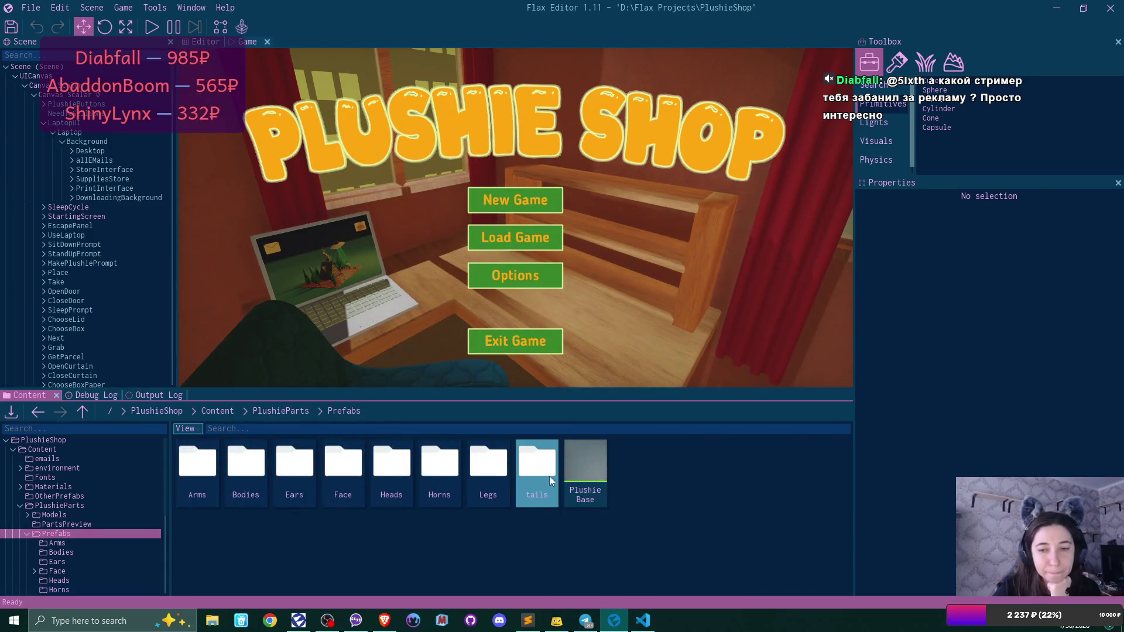
double_click(488, 462)
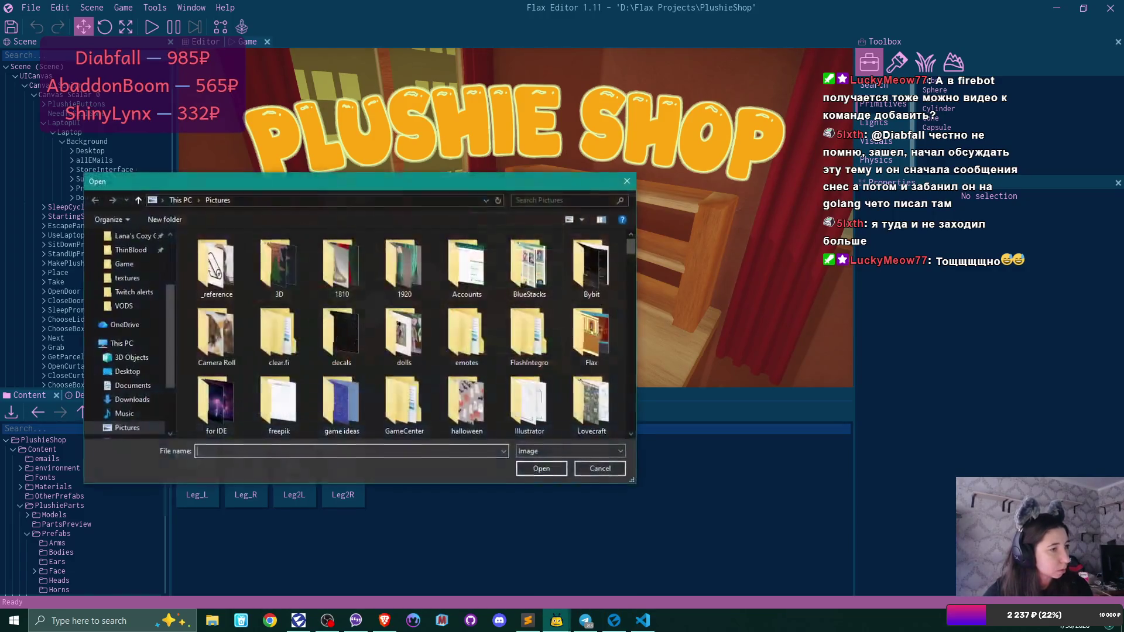
- Choose the giphy GIF from the Twich folder in Pictures
scroll(456, 293, "down", 1)
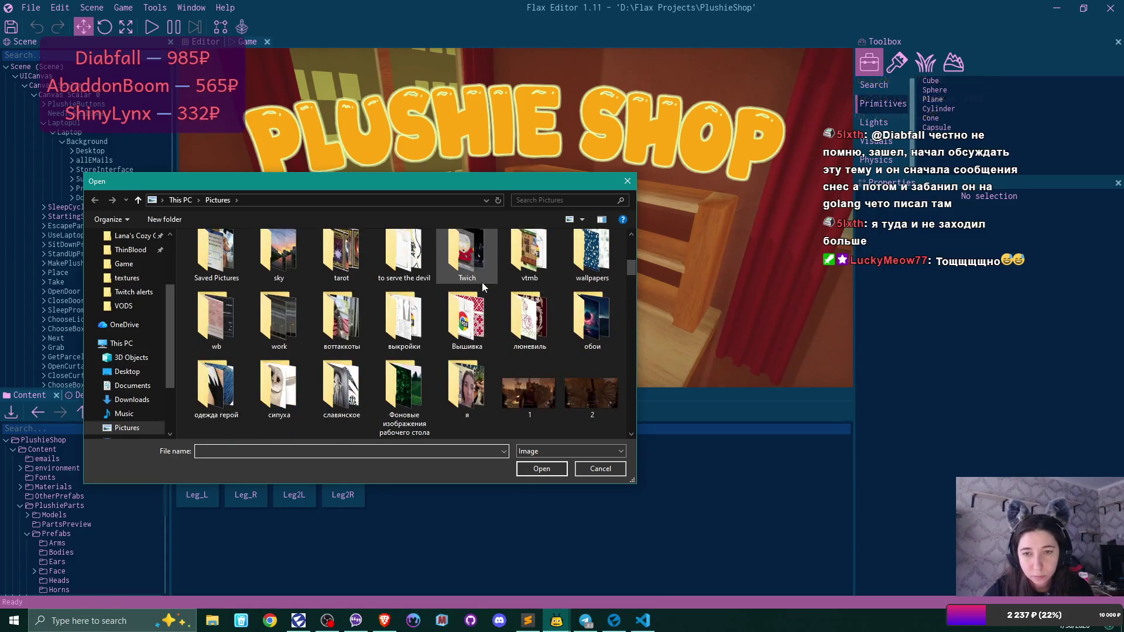
double_click(466, 334)
double_click(484, 275)
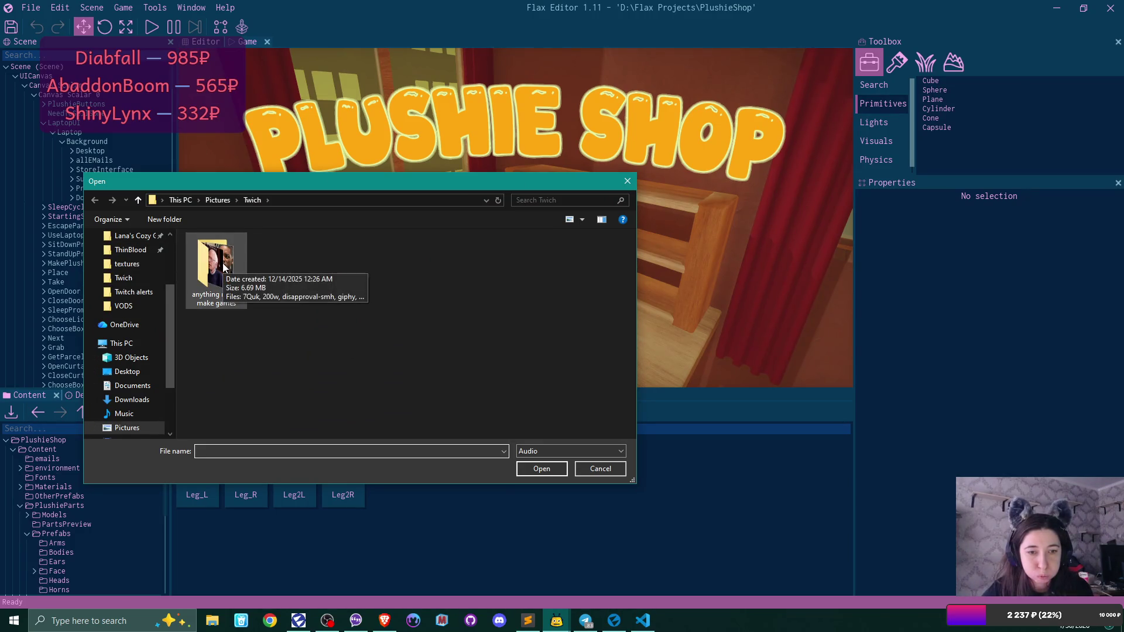
scroll(149, 316, "down", 1)
- Browse to the Twitch alerts folder under Music on New Volume (D:)
scroll(149, 317, "down", 5)
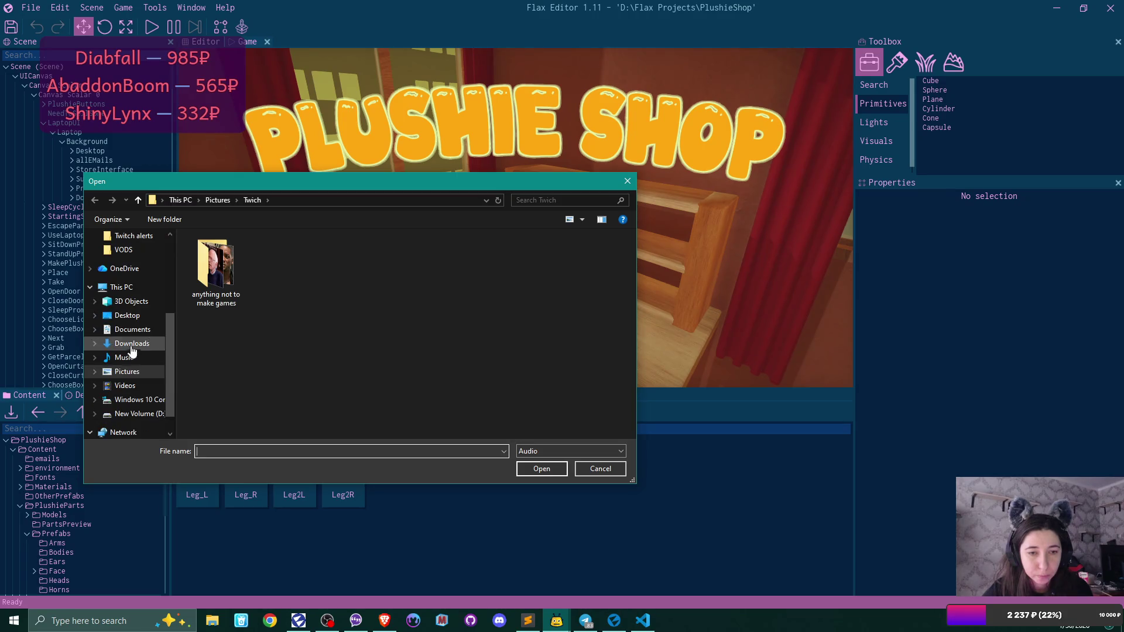
left_click(144, 384)
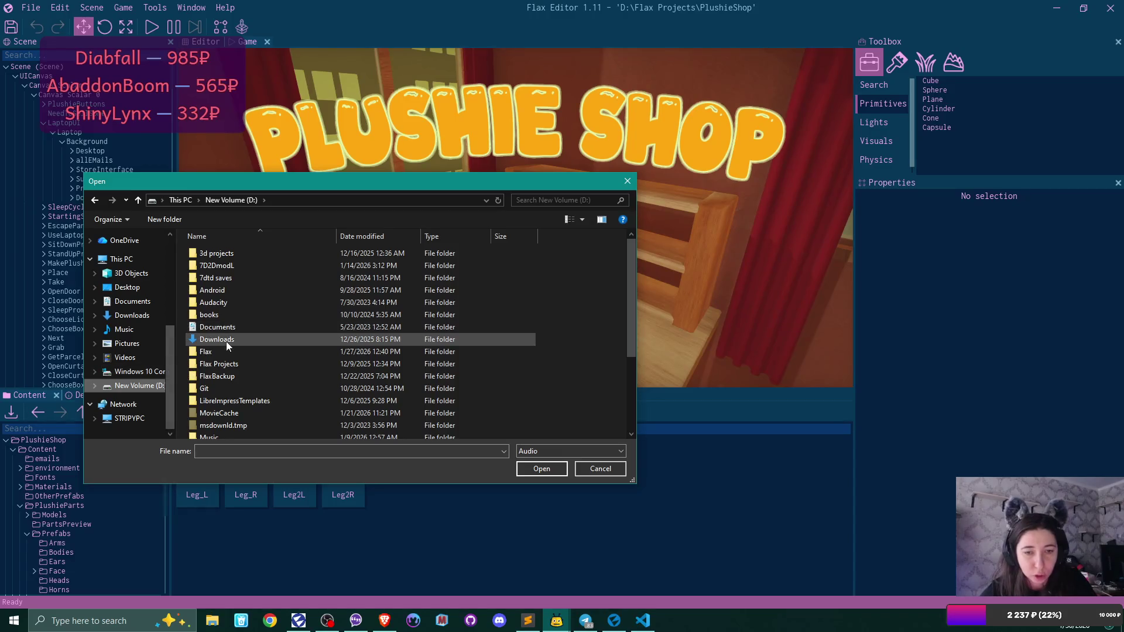
scroll(226, 342, "down", 2)
double_click(223, 367)
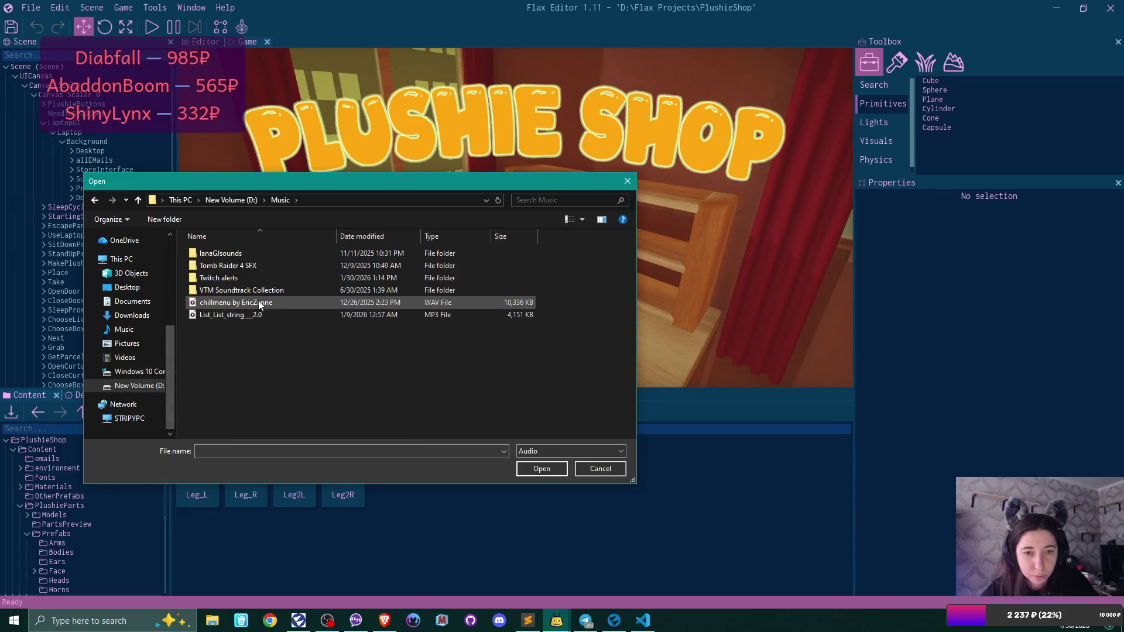
double_click(222, 278)
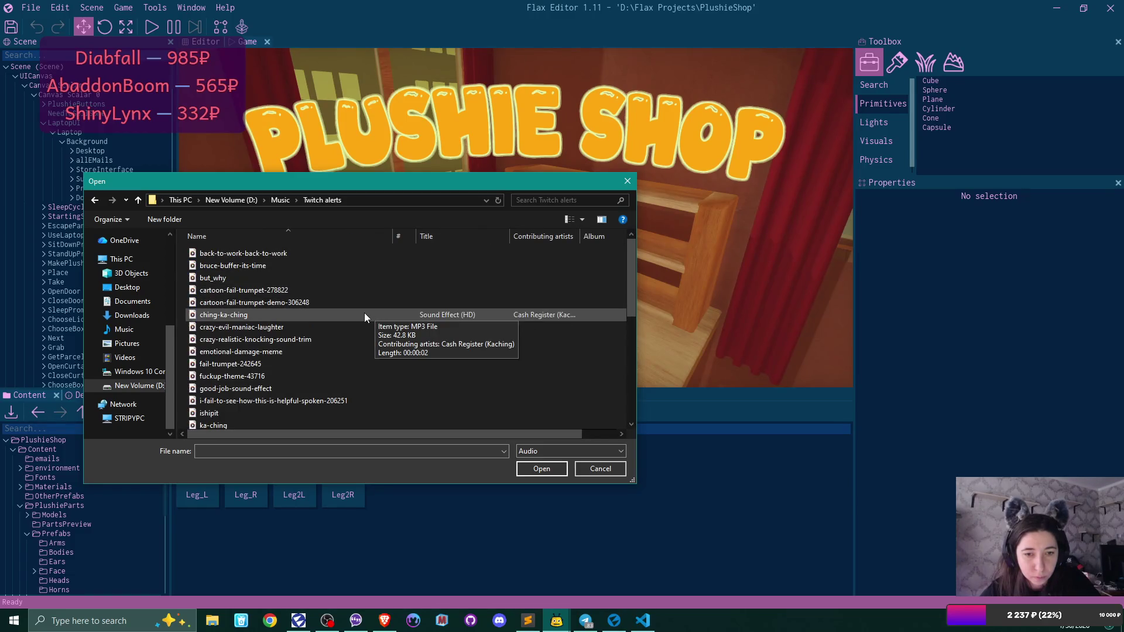
- Look through the alert sounds and pick bruce-buffer-its-time
scroll(364, 315, "down", 3)
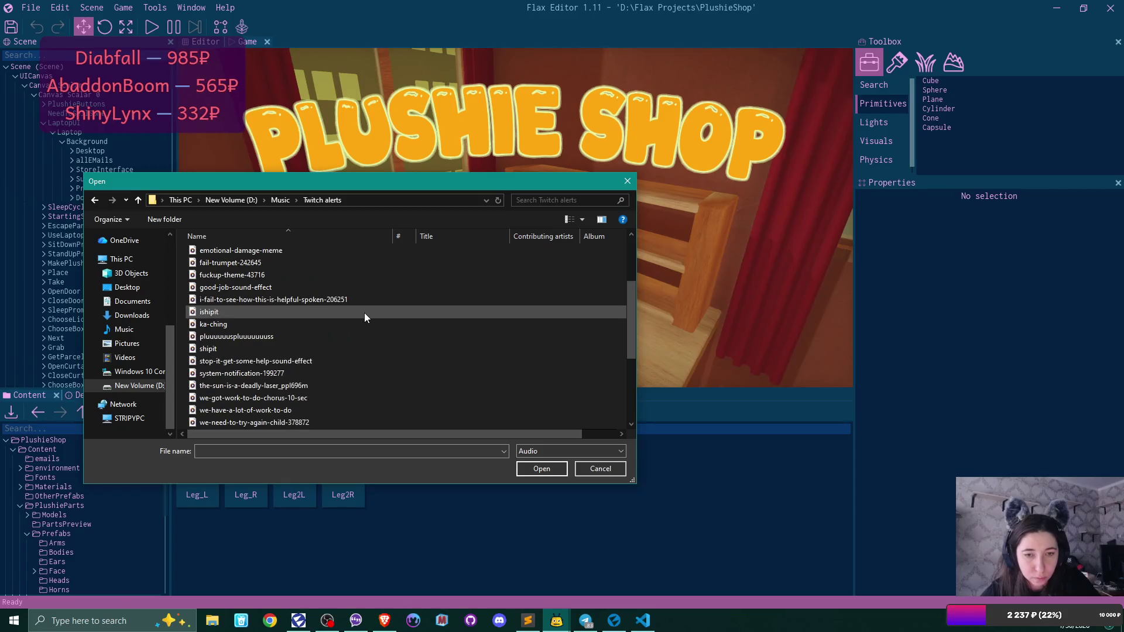
scroll(365, 317, "down", 4)
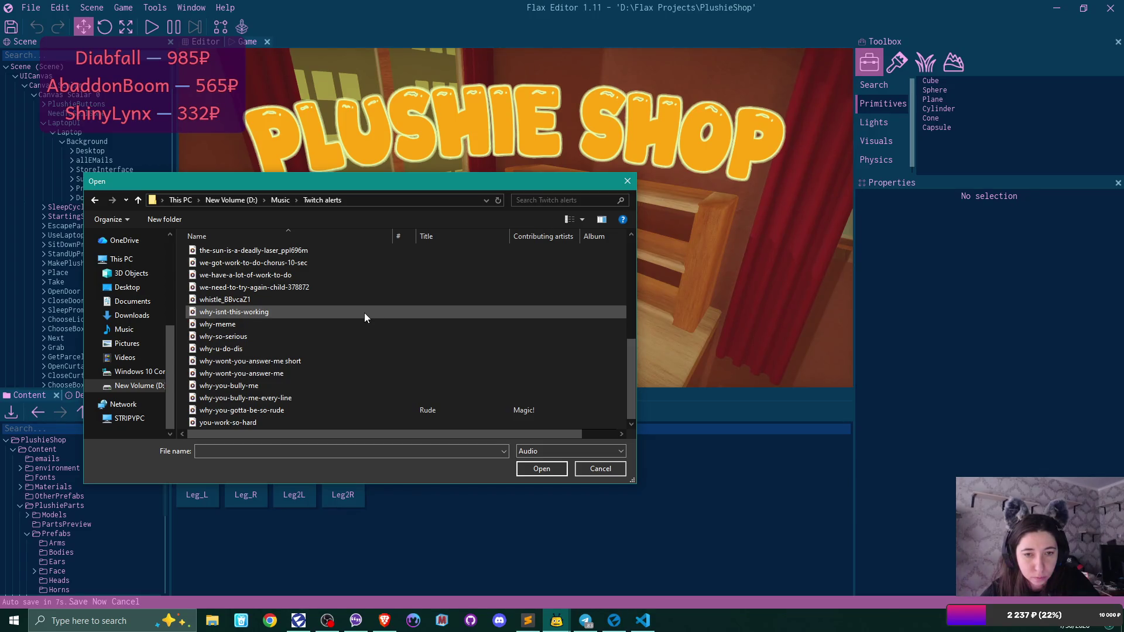
scroll(364, 317, "up", 4)
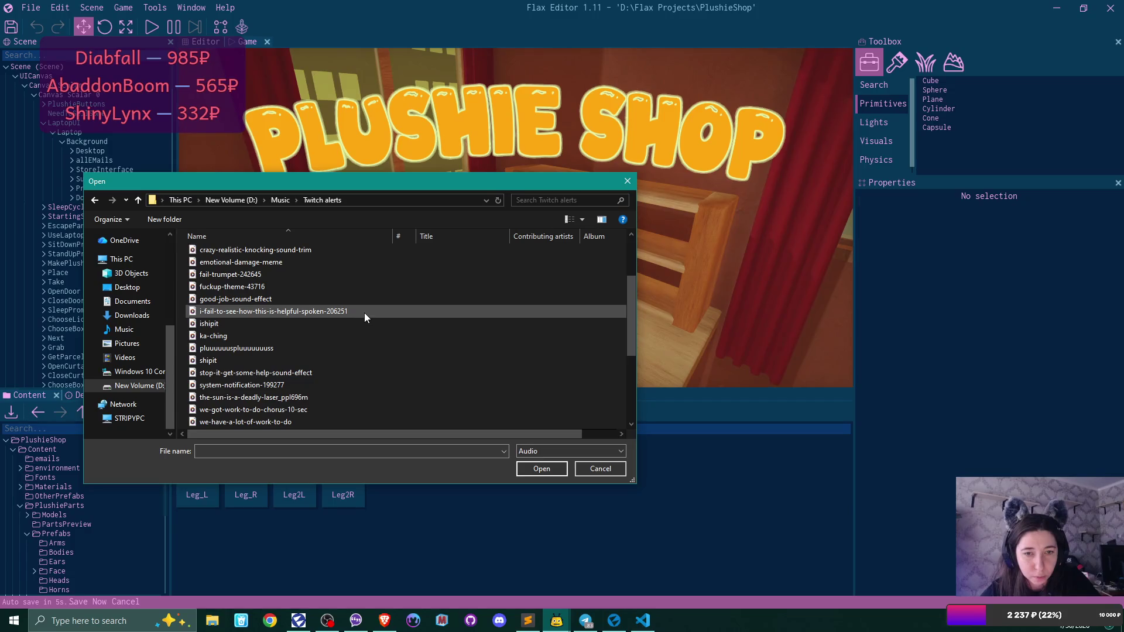
scroll(363, 317, "up", 1)
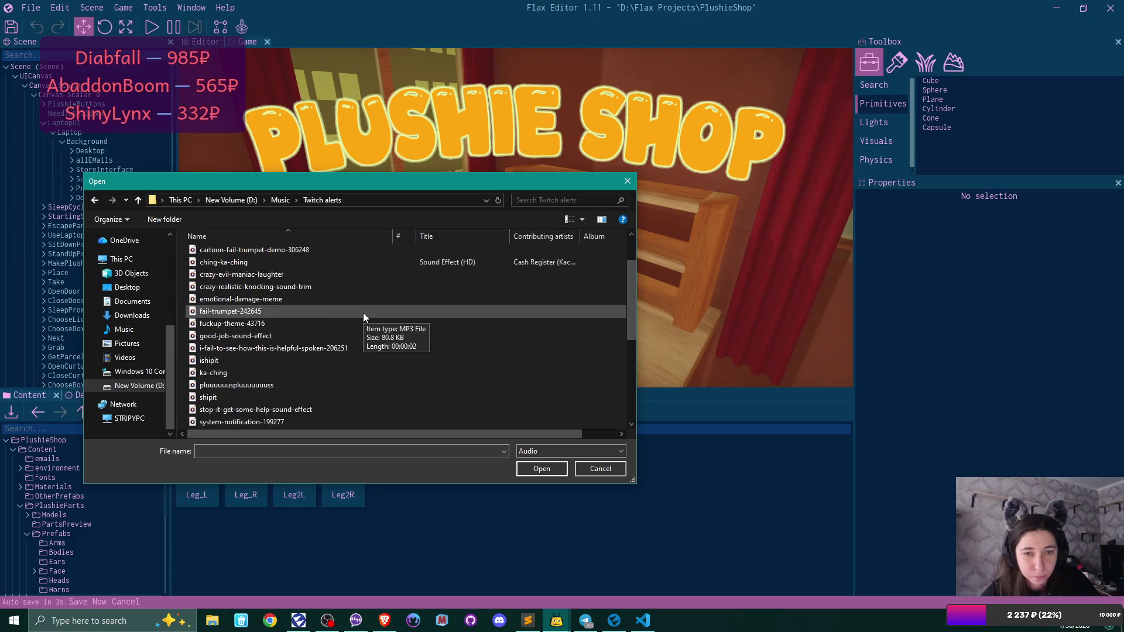
scroll(363, 317, "up", 1)
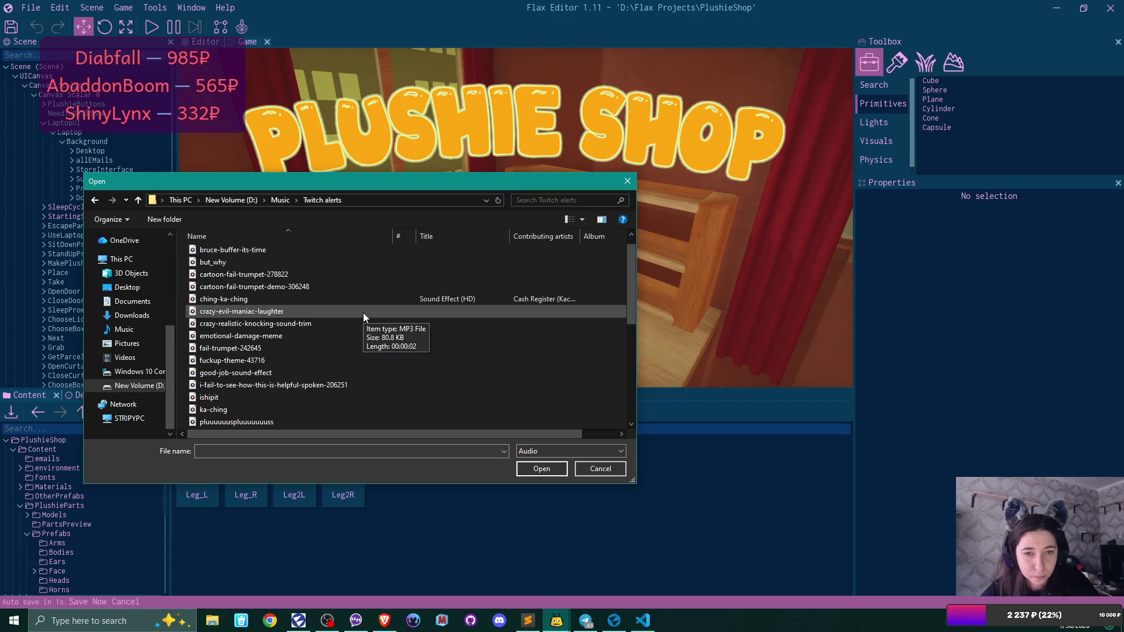
scroll(363, 317, "up", 1)
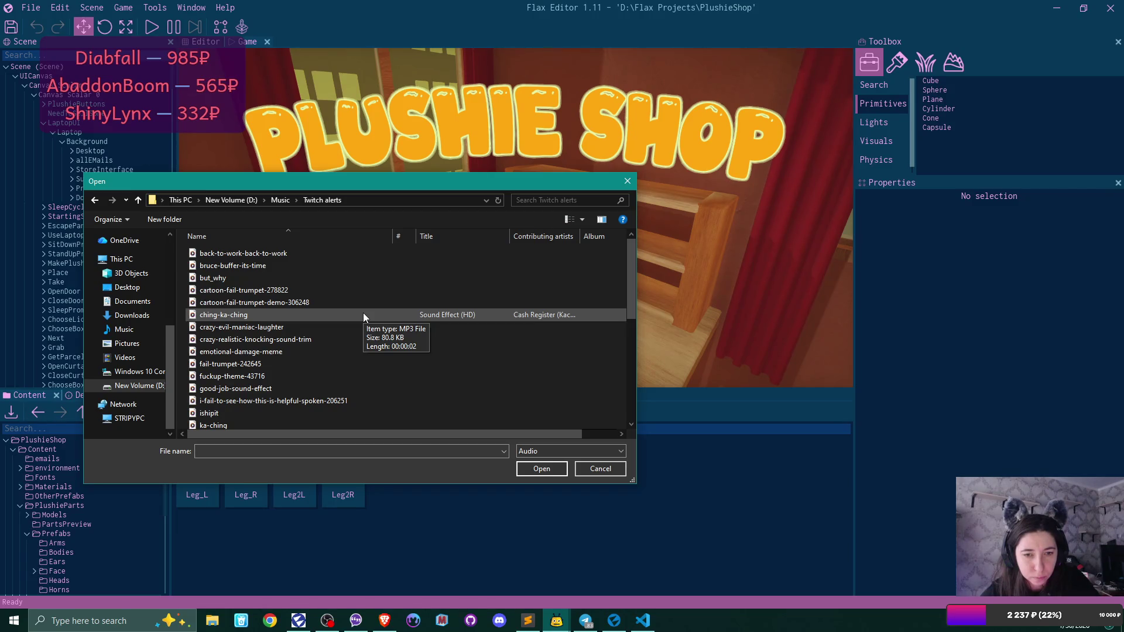
scroll(363, 317, "down", 2)
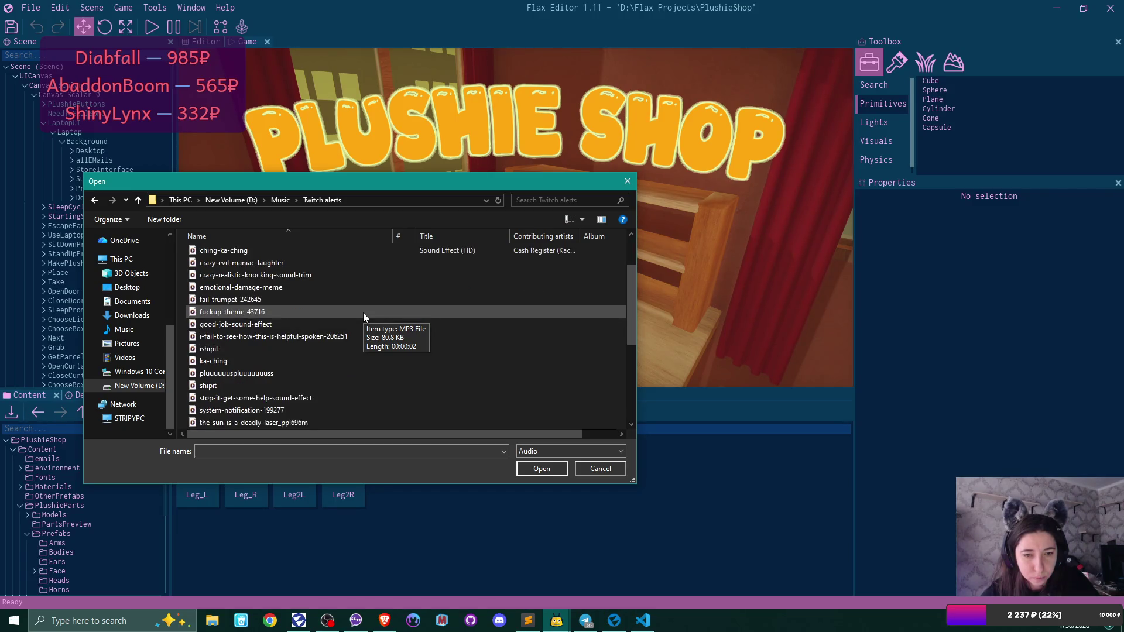
scroll(363, 316, "down", 2)
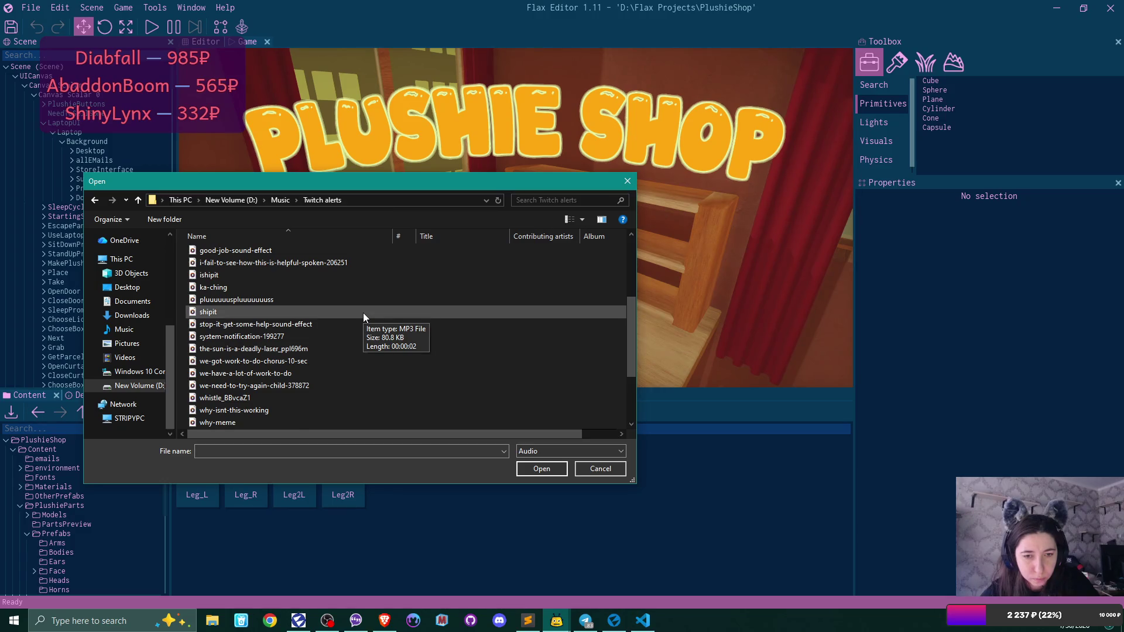
scroll(363, 316, "down", 1)
scroll(363, 317, "down", 2)
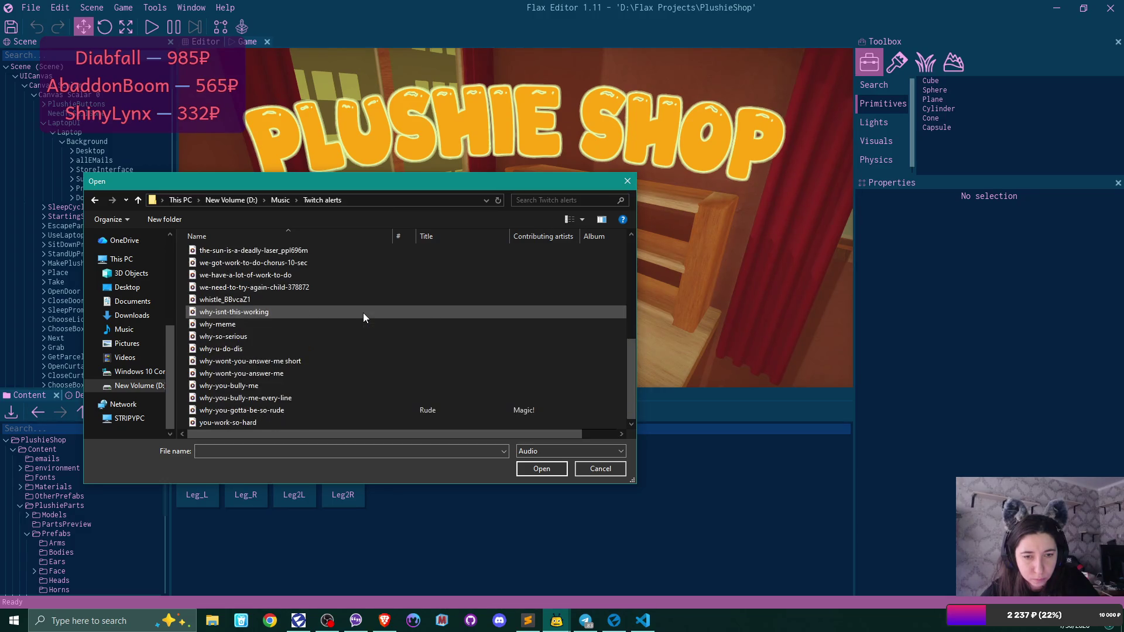
scroll(363, 317, "up", 2)
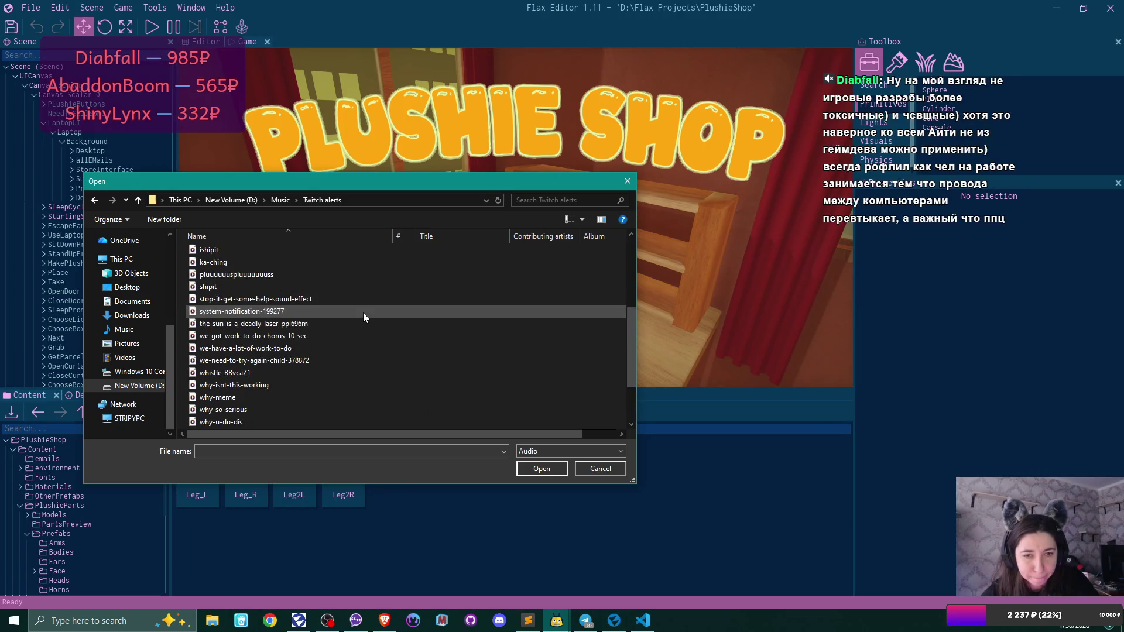
scroll(363, 317, "up", 1)
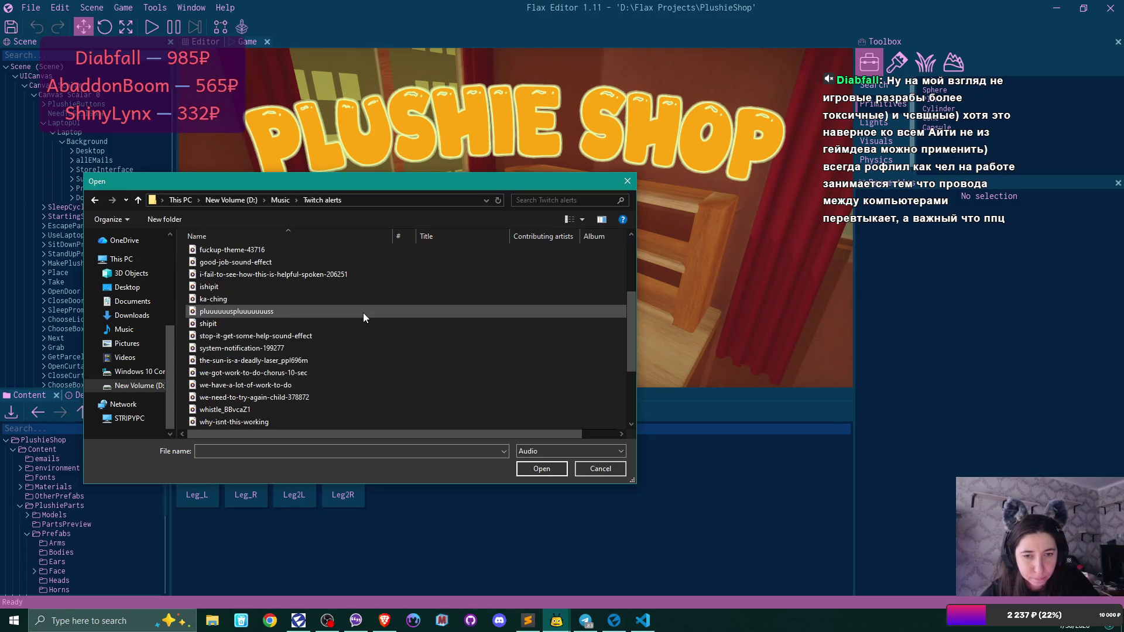
scroll(363, 317, "up", 1)
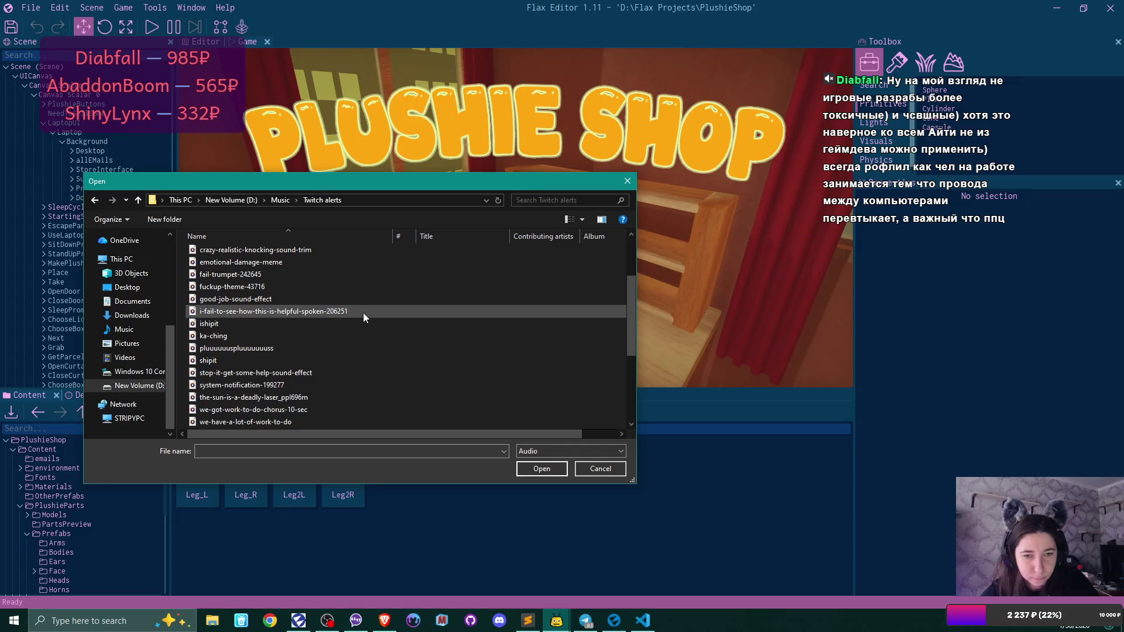
scroll(363, 313, "up", 1)
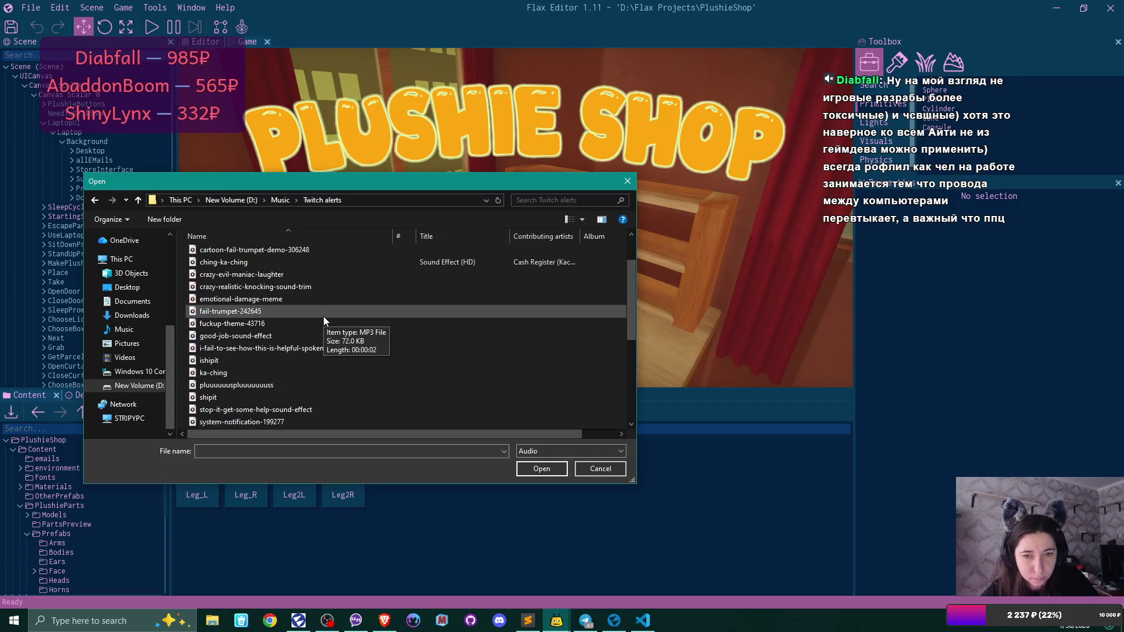
scroll(323, 316, "up", 1)
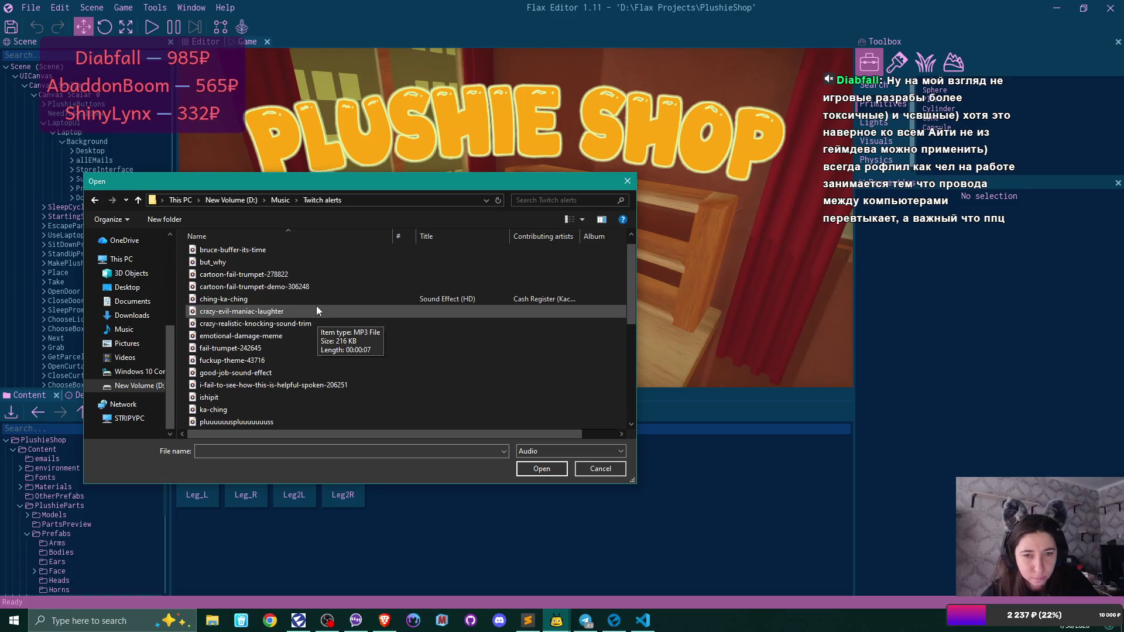
scroll(317, 307, "up", 1)
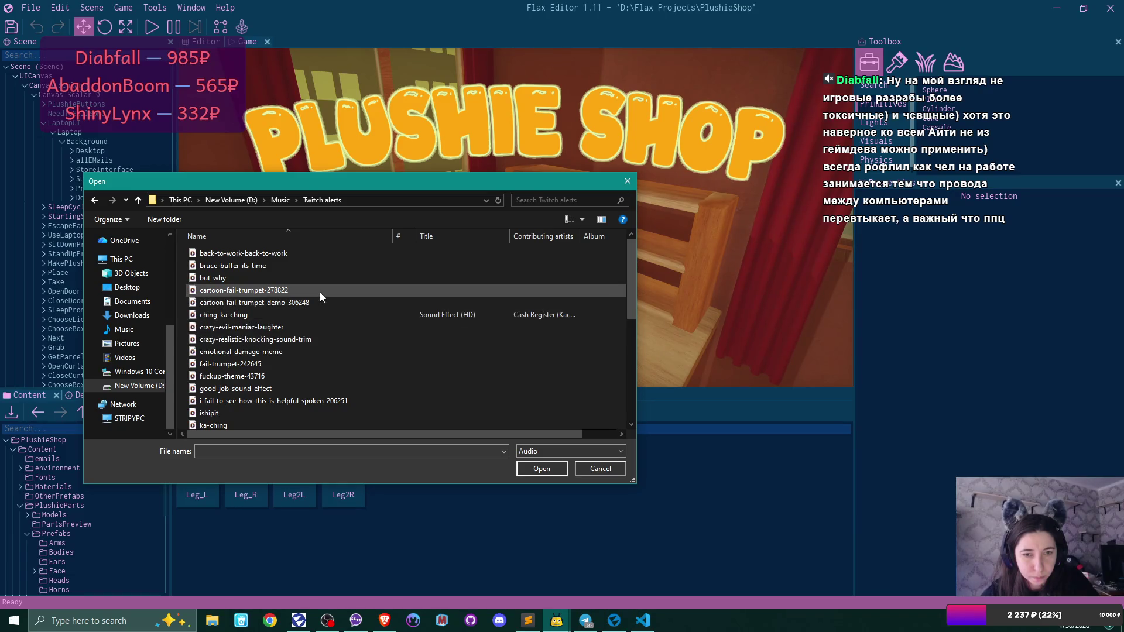
double_click(276, 269)
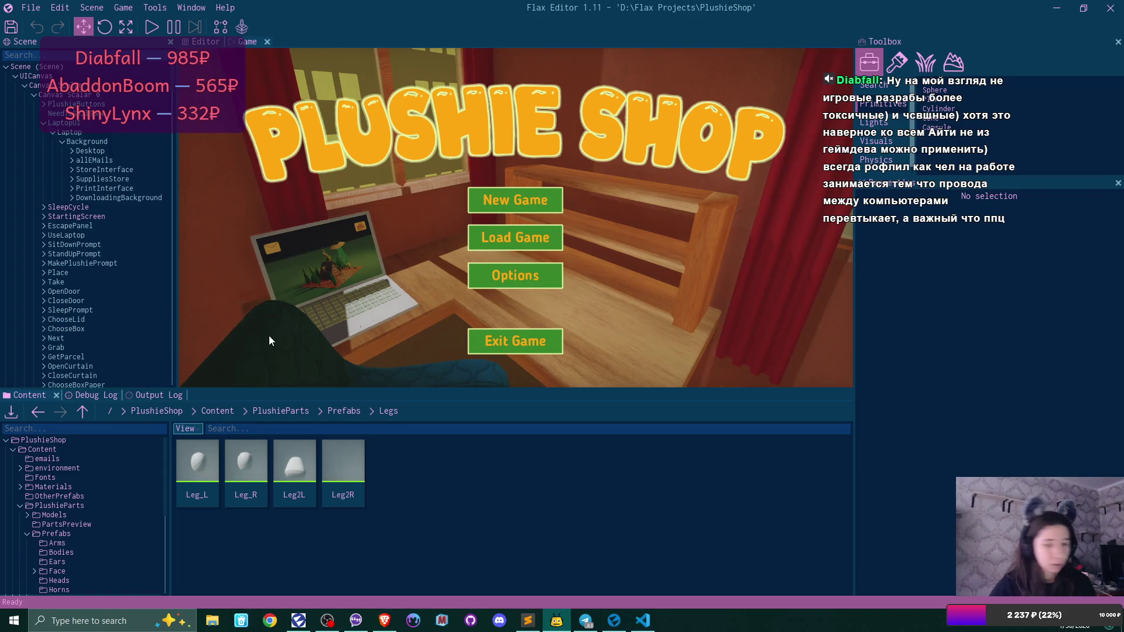
- Give the Leg_L prefab Size Small and Part Type Legs, then save and close it
double_click(196, 457)
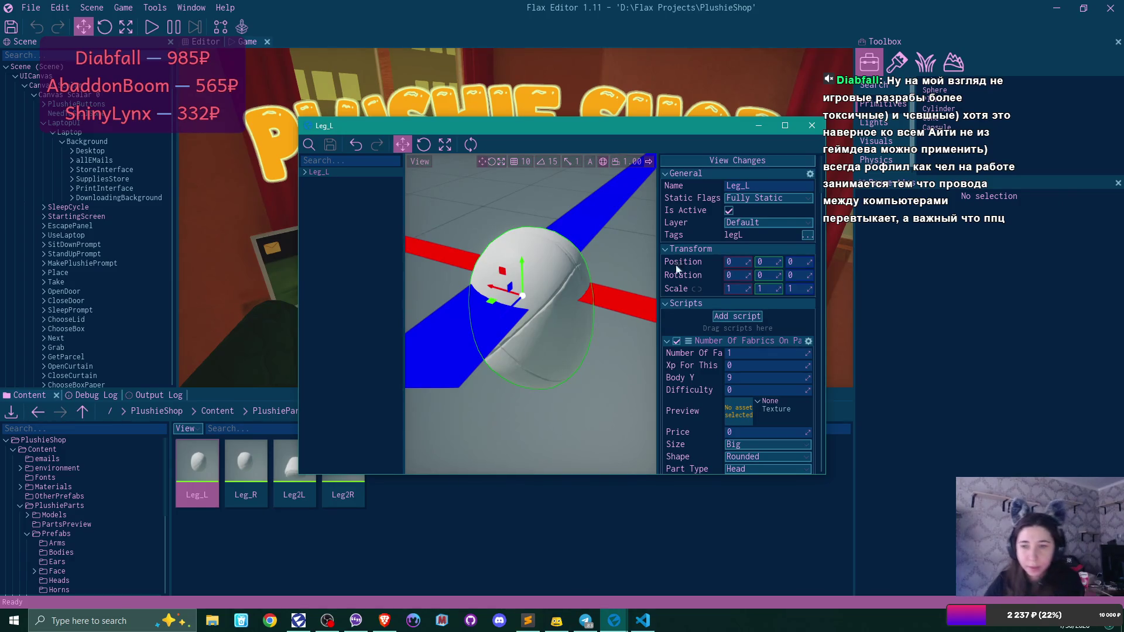
scroll(756, 292, "down", 2)
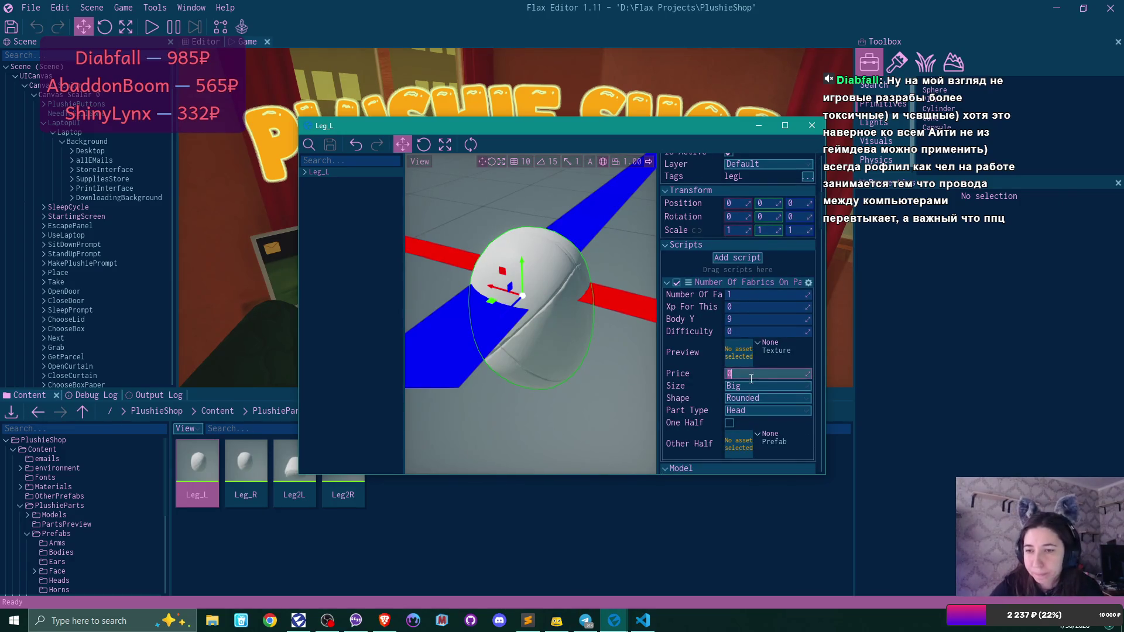
left_click(749, 385)
left_click(752, 412)
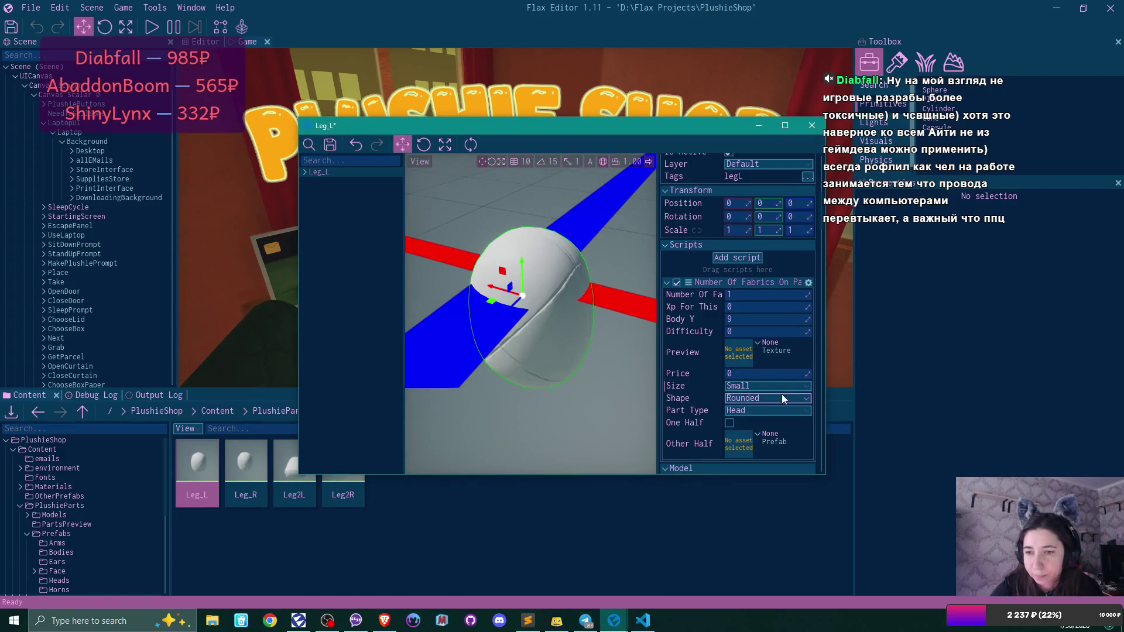
left_click(753, 409)
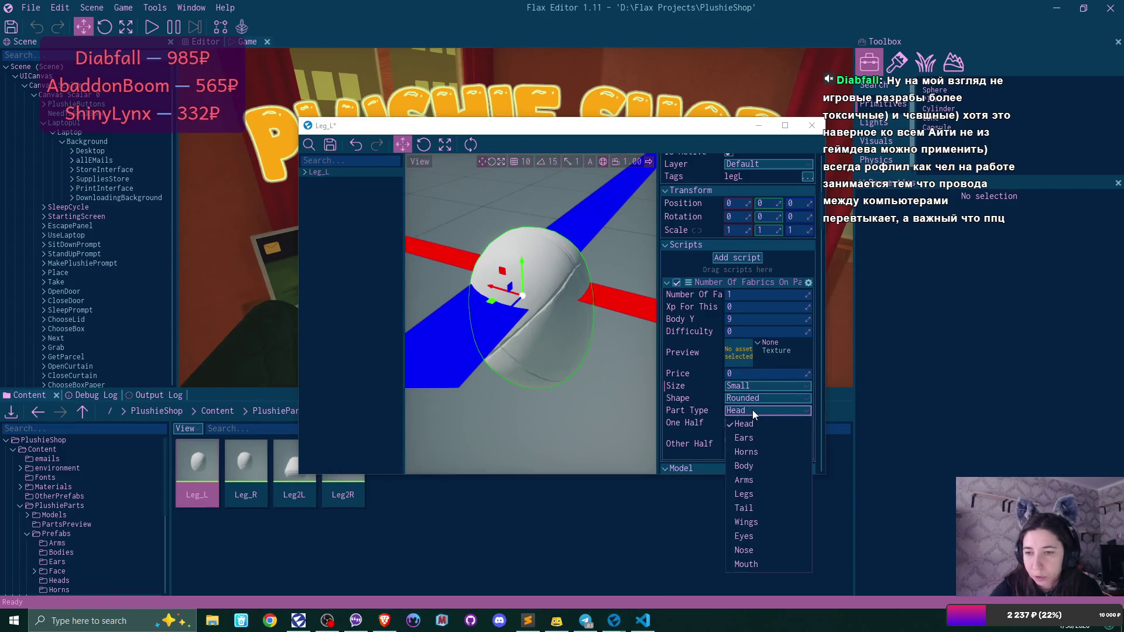
left_click(757, 495)
left_click(333, 147)
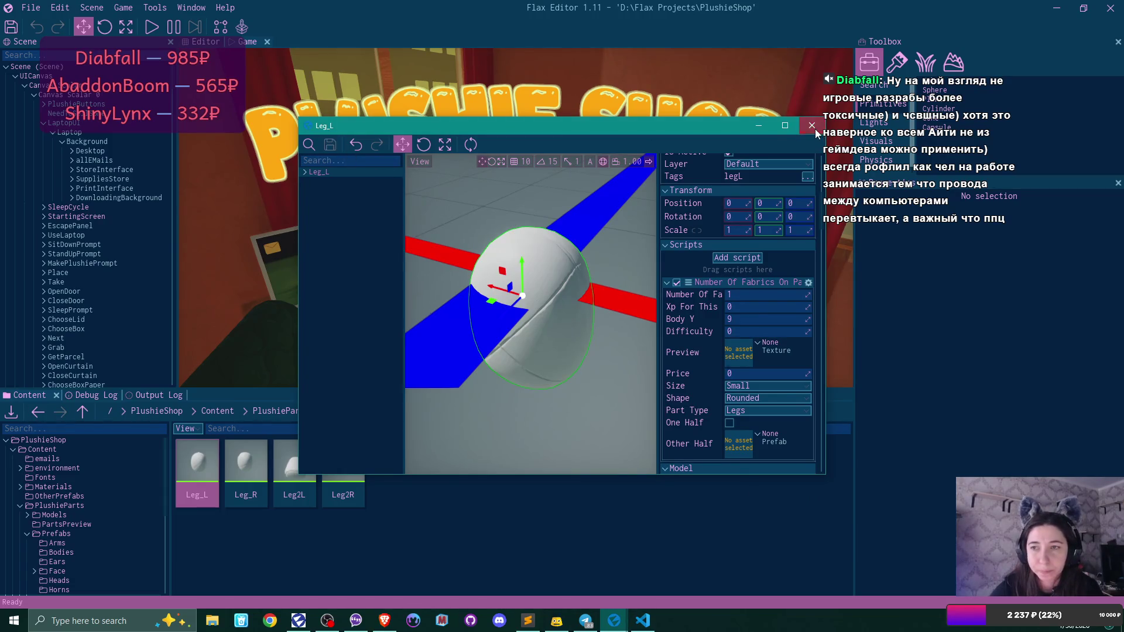
left_click(812, 125)
- Give the Leg_R prefab Size Small and Part Type Legs, then save and close it
double_click(258, 454)
scroll(752, 339, "down", 4)
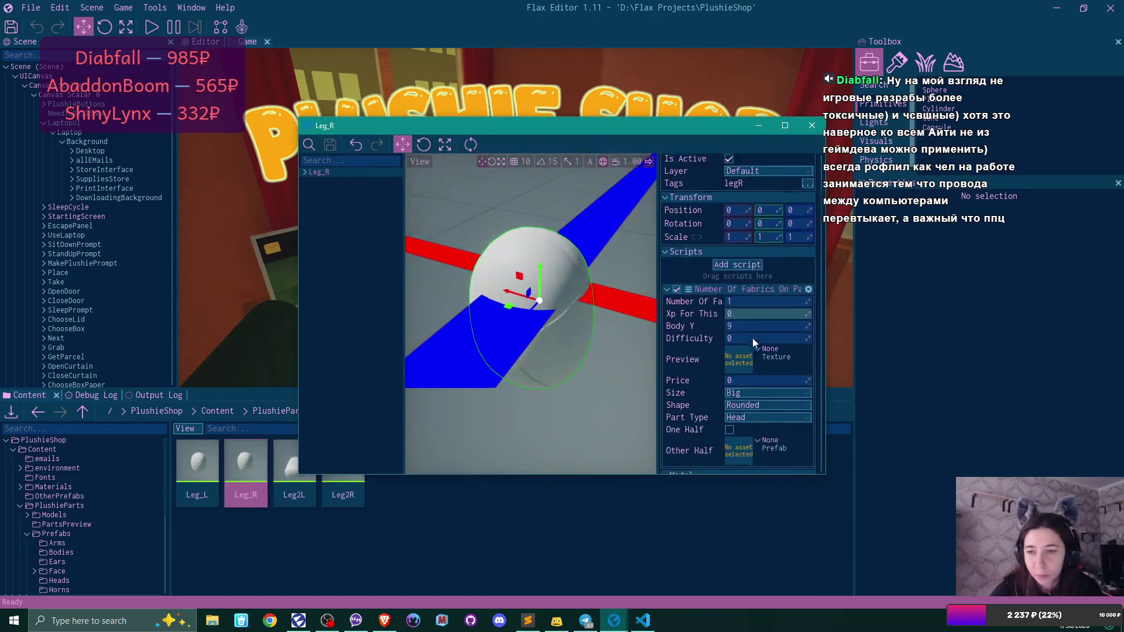
left_click(744, 329)
left_click(746, 354)
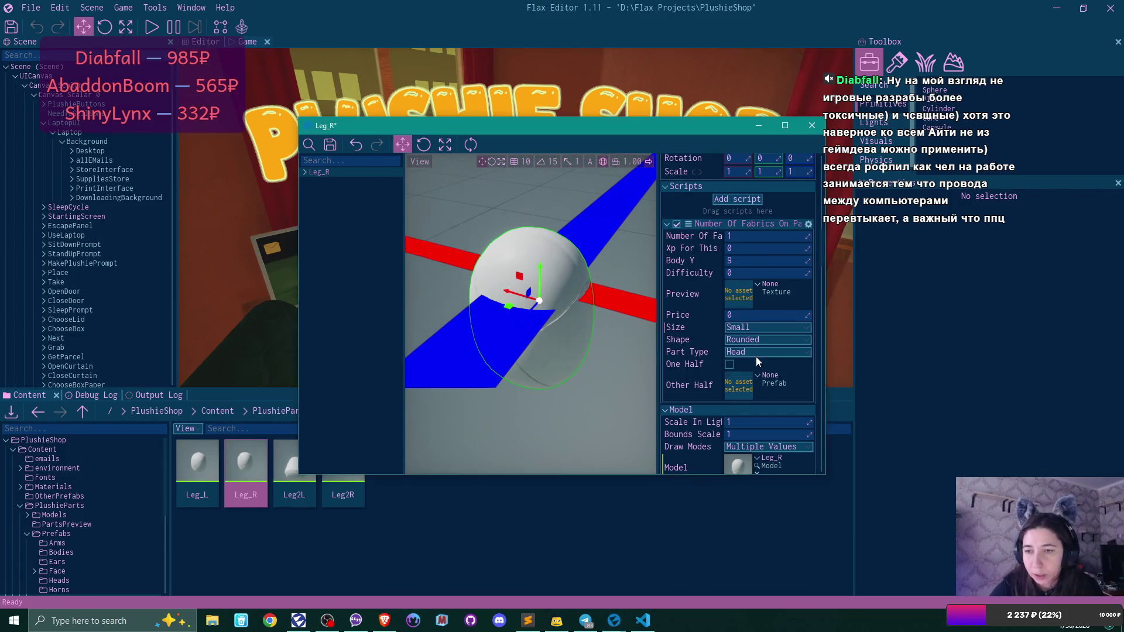
left_click(755, 351)
left_click(764, 435)
left_click(330, 145)
left_click(812, 125)
- Give the Leg2L prefab Size Small and Part Type Legs, then save and close it
double_click(292, 463)
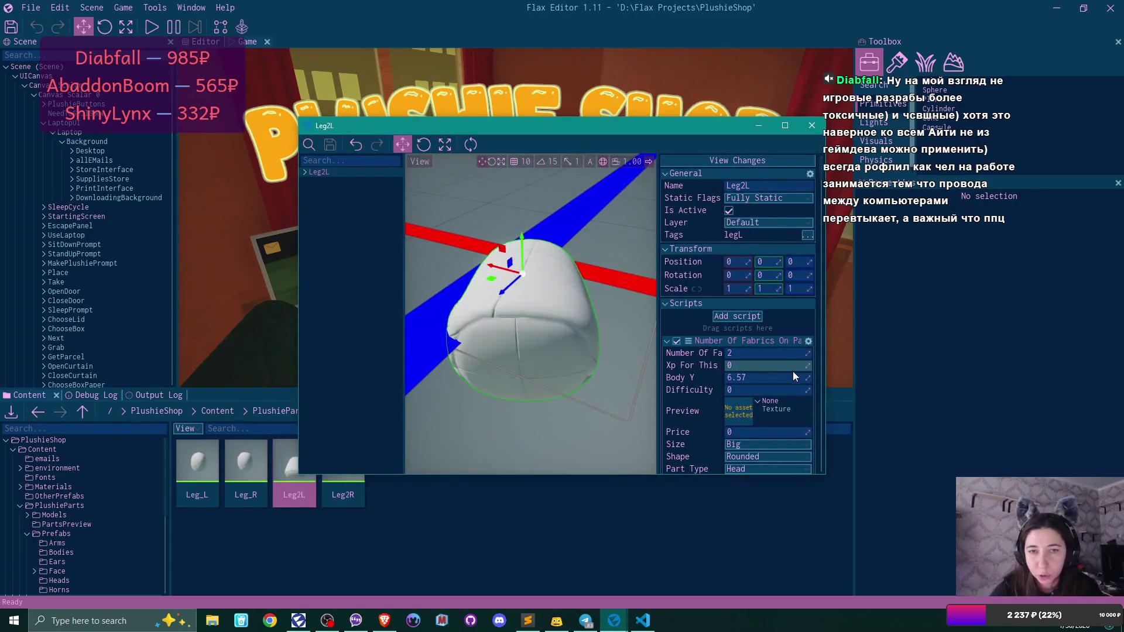
scroll(792, 371, "down", 2)
left_click(771, 385)
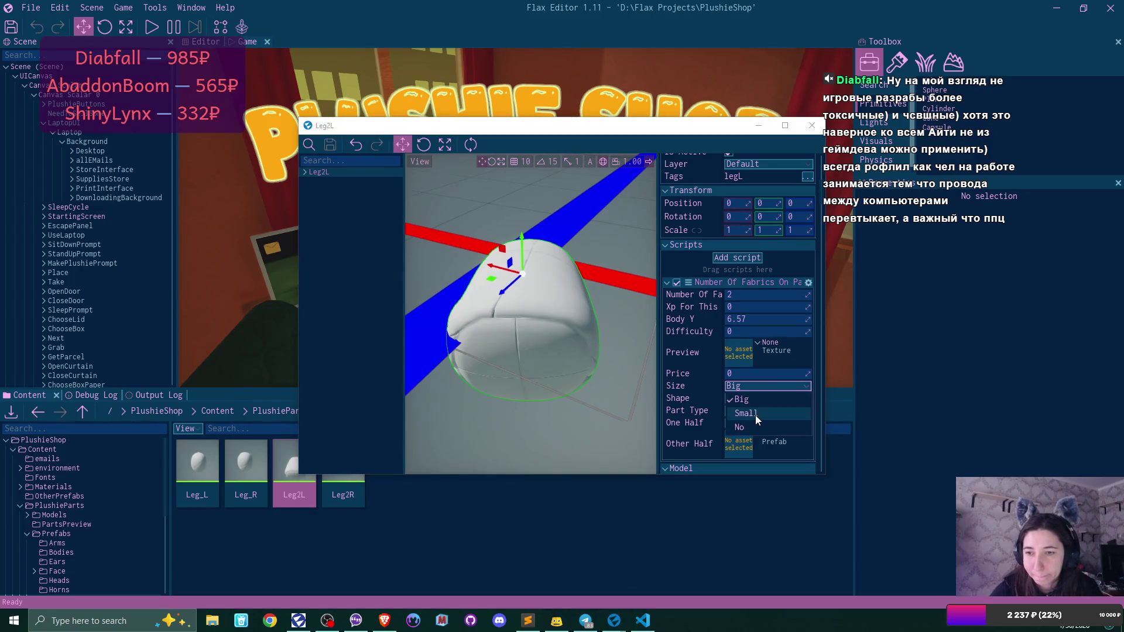
left_click(755, 416)
left_click(748, 411)
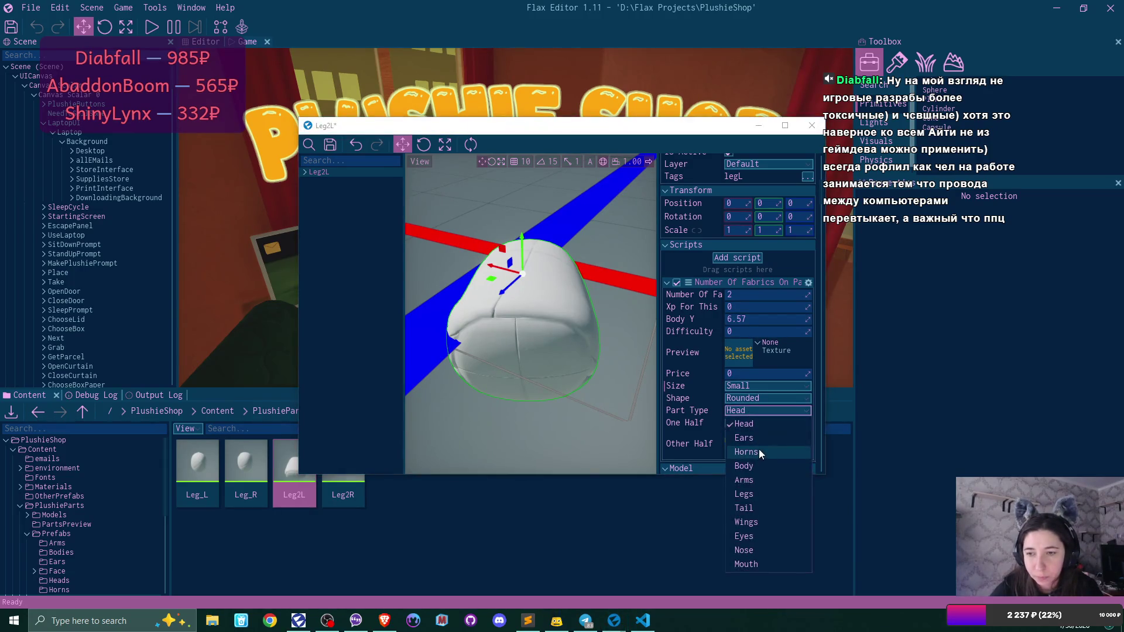
left_click(758, 494)
left_click(330, 144)
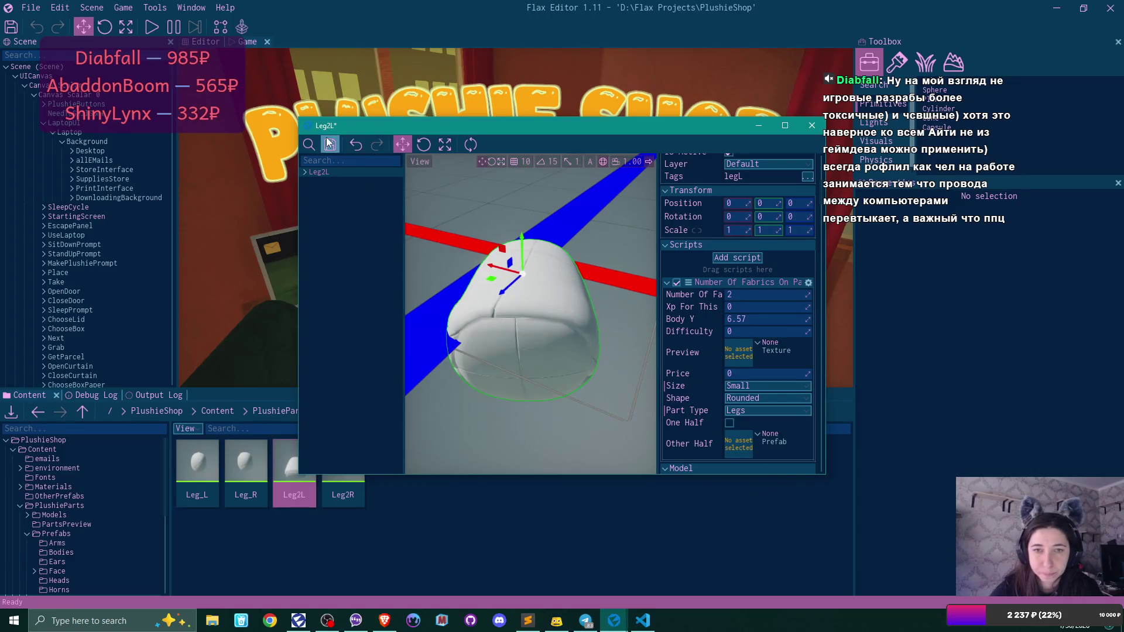
left_click(812, 125)
- Give the Leg2R prefab Size Small and Part Type Legs, save it, then open the tails folder
double_click(339, 469)
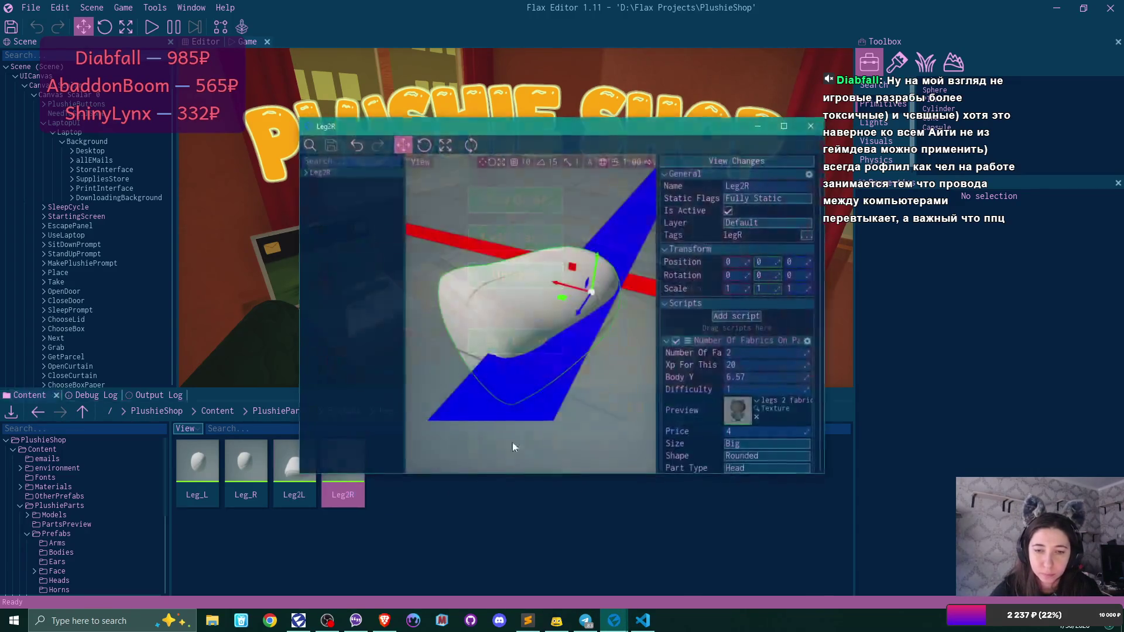
scroll(767, 351, "down", 2)
left_click(756, 386)
left_click(757, 408)
scroll(755, 403, "down", 1)
left_click(744, 380)
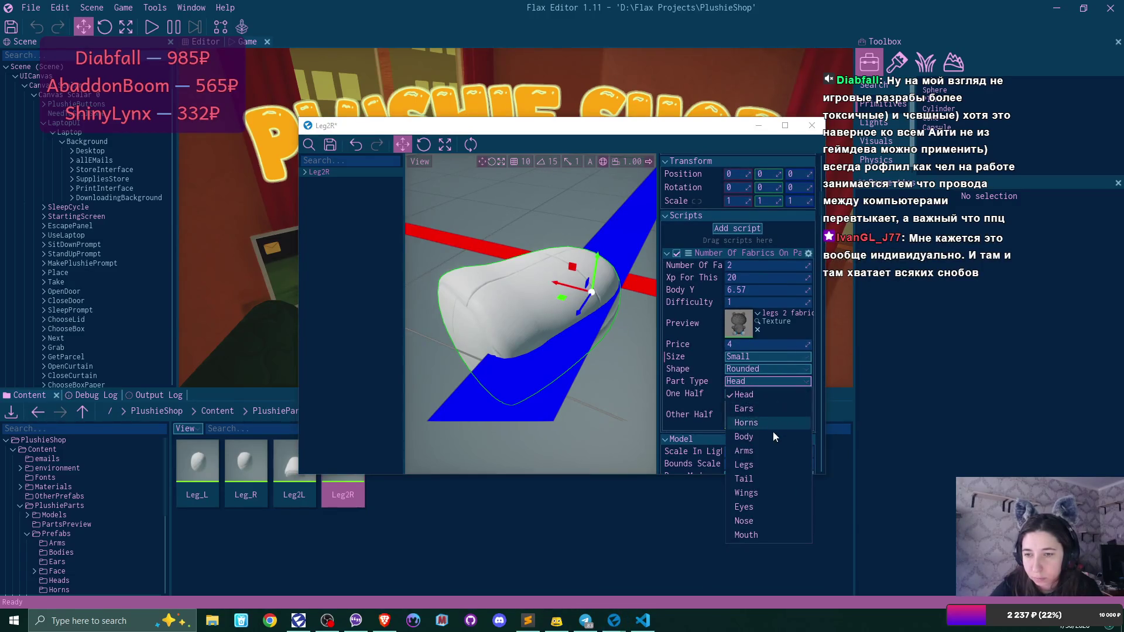
left_click(770, 466)
left_click(331, 144)
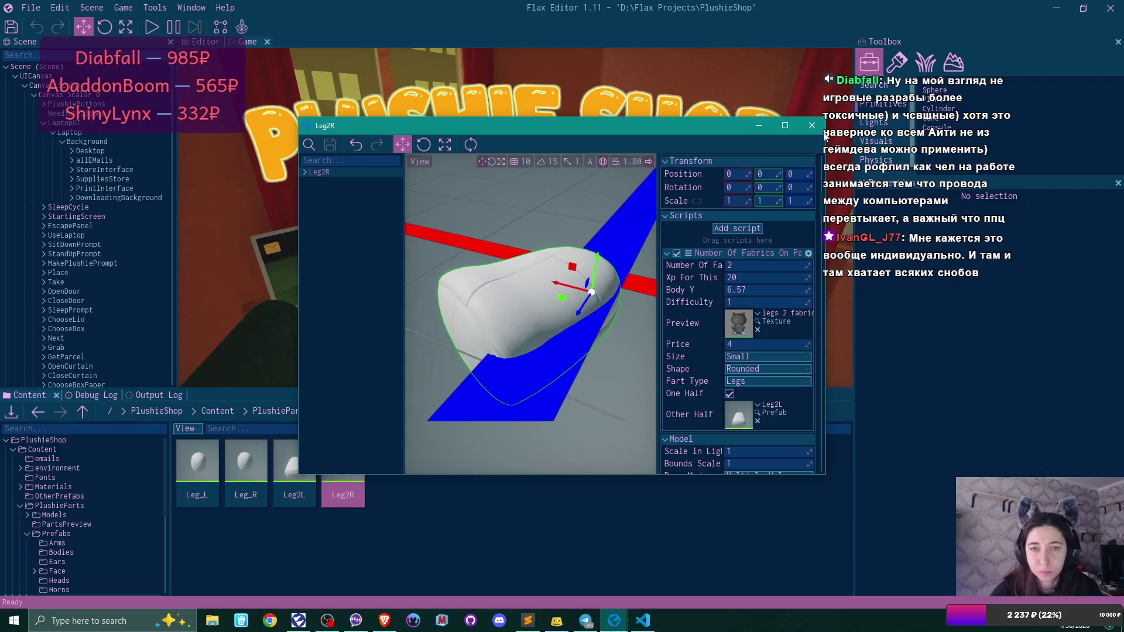
left_click(812, 125)
left_click(343, 411)
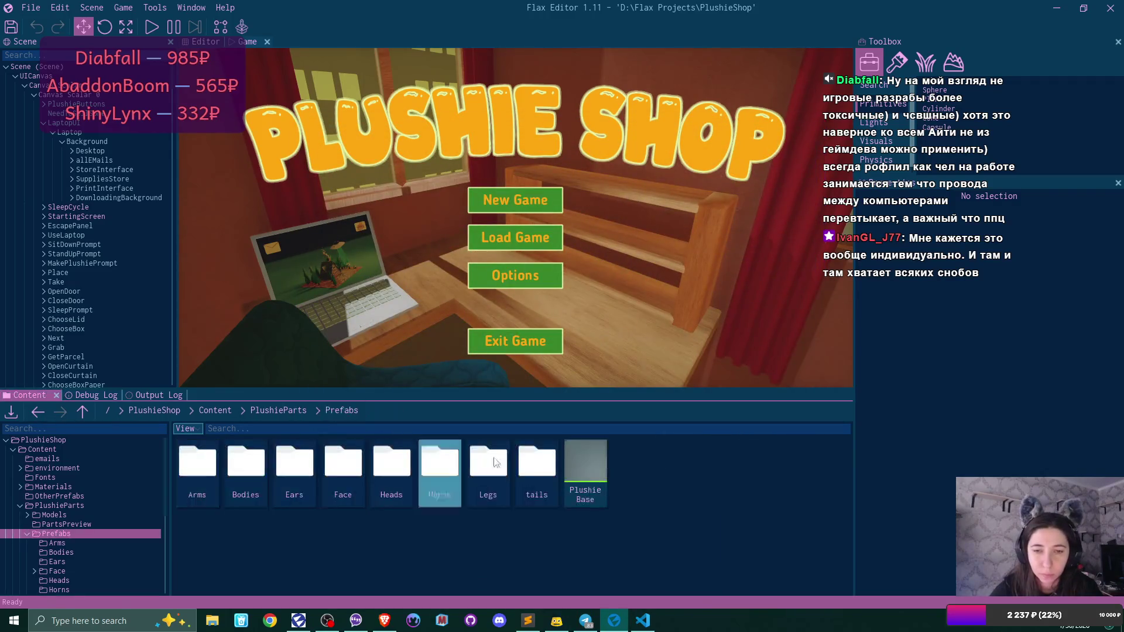
double_click(537, 462)
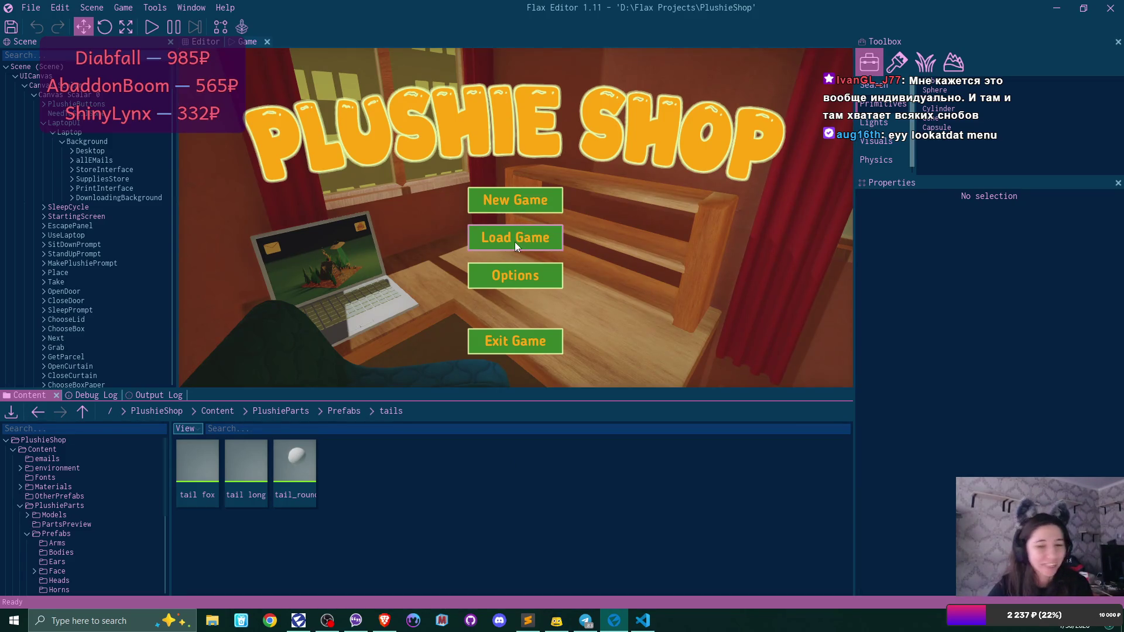
- Set the tail fox prefab's Part Type to Tail and save it
double_click(202, 463)
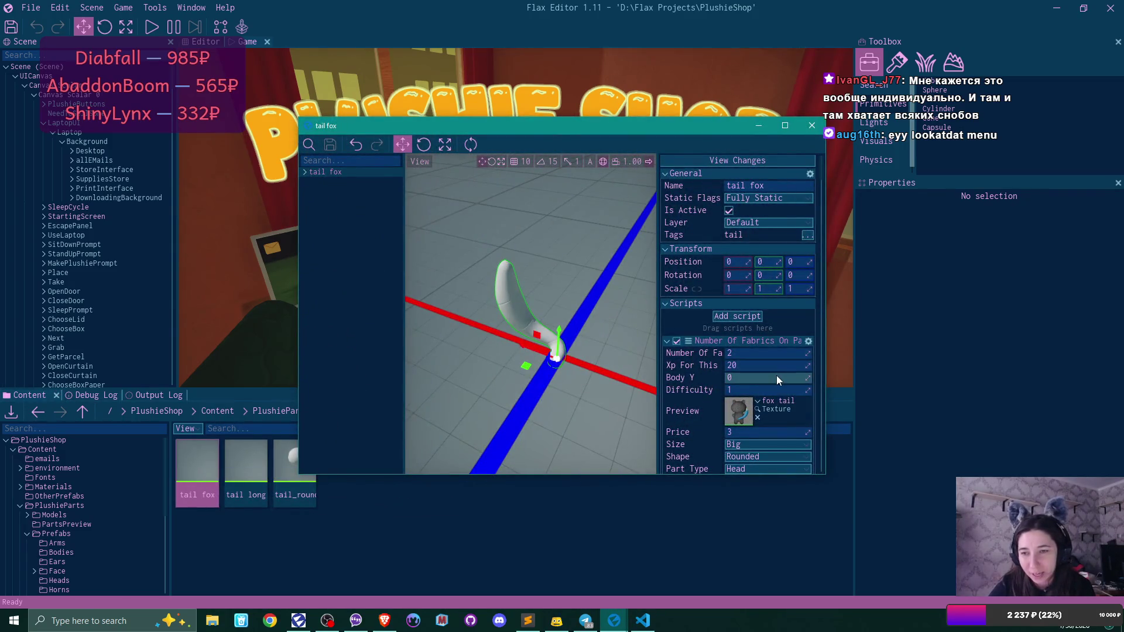
scroll(776, 375, "down", 2)
scroll(764, 366, "down", 1)
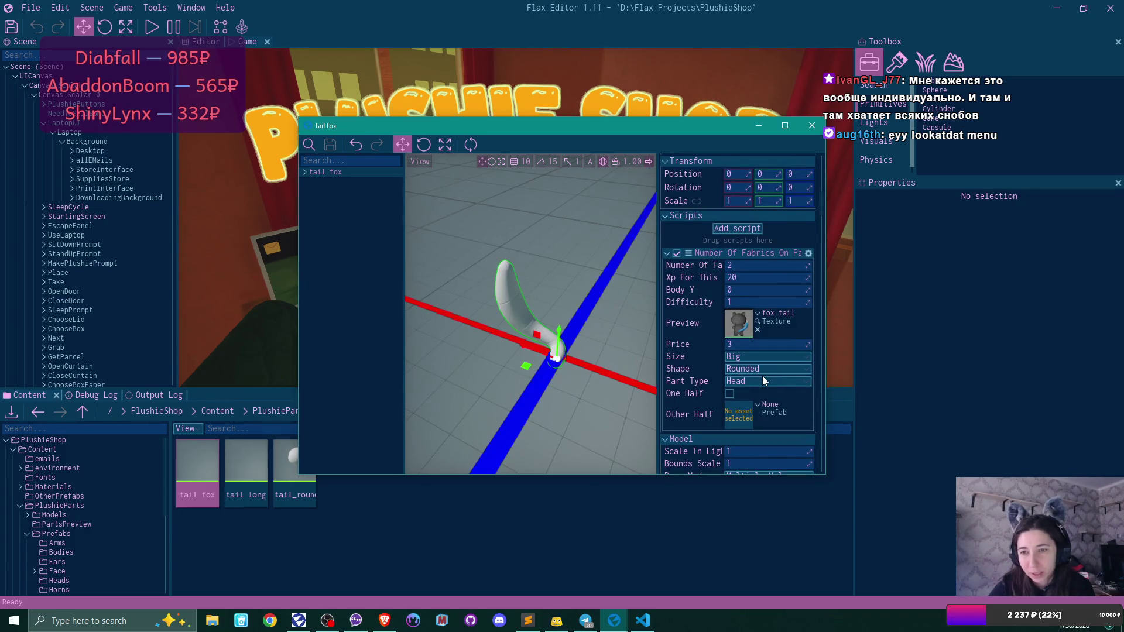
left_click(761, 381)
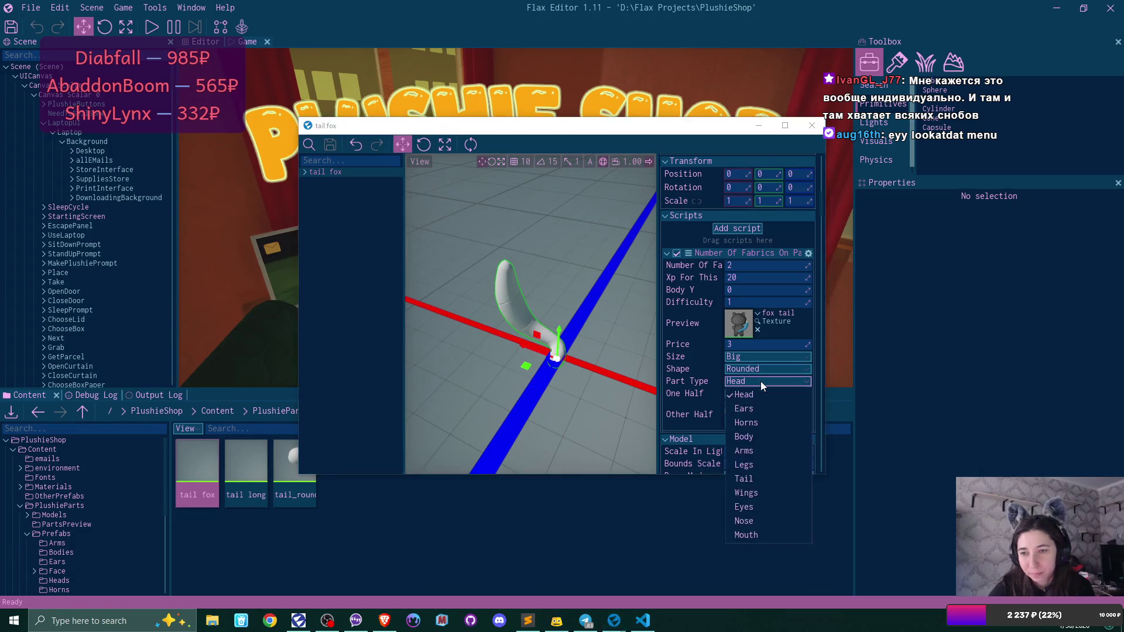
left_click(763, 477)
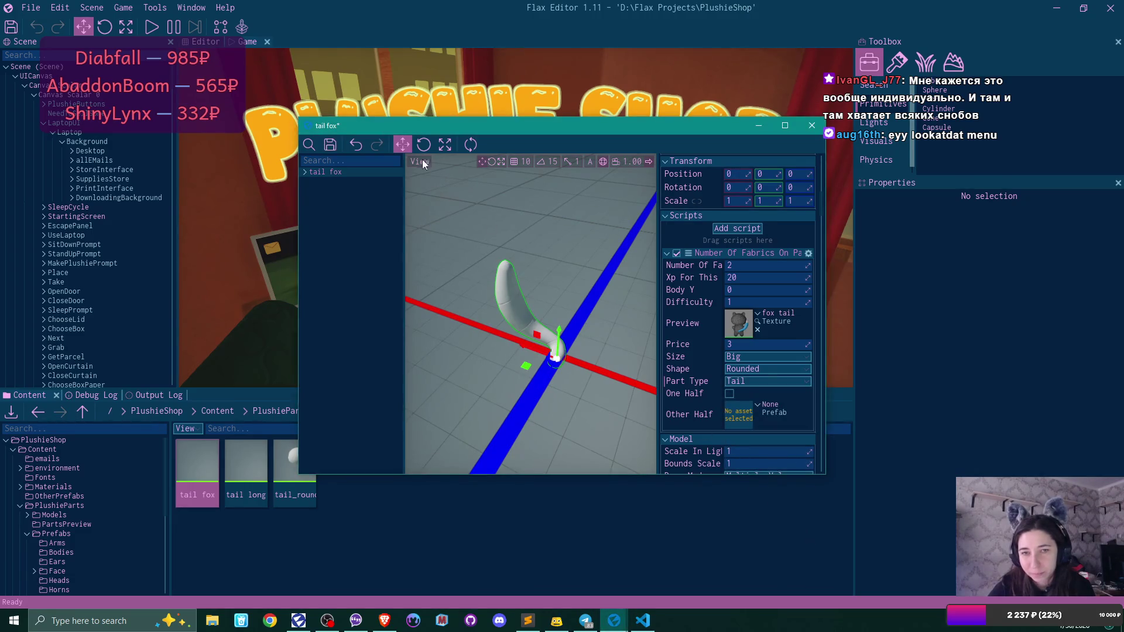
left_click(336, 145)
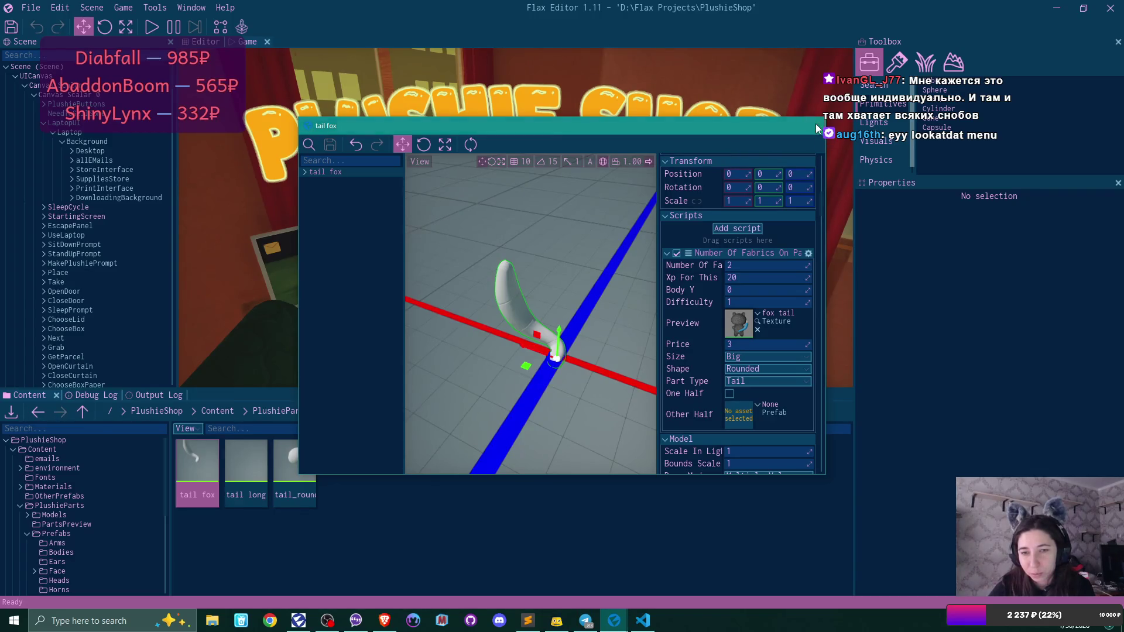
left_click(812, 126)
- Set the tail long prefab's Part Type to Tail and save it
double_click(254, 468)
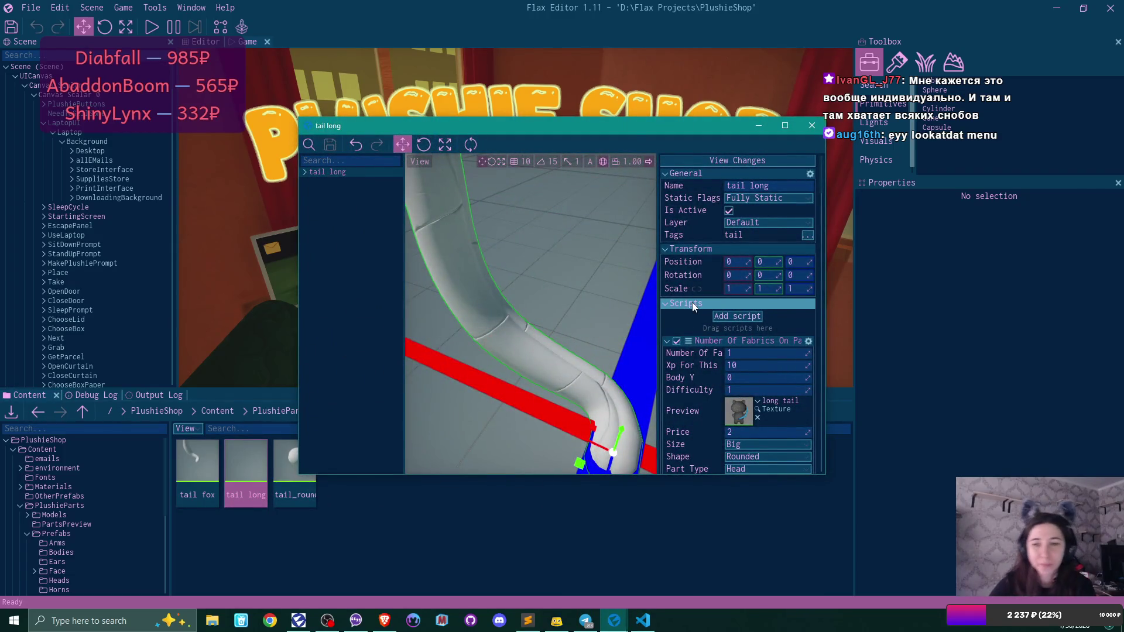
scroll(527, 287, "down", 5)
scroll(757, 356, "down", 1)
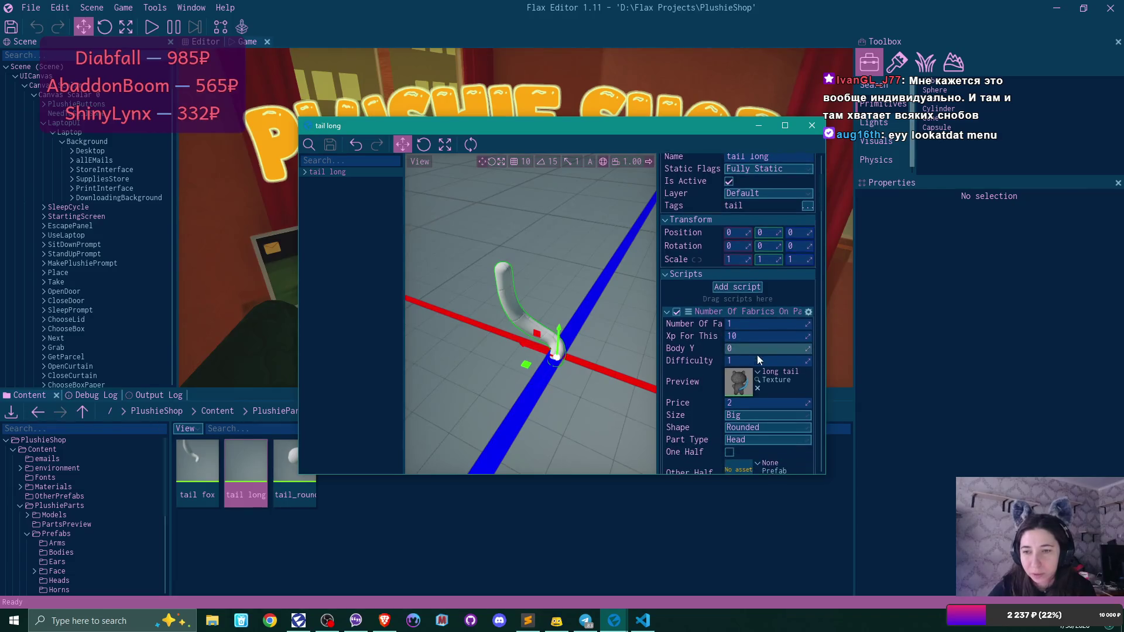
scroll(757, 354, "down", 2)
left_click(757, 380)
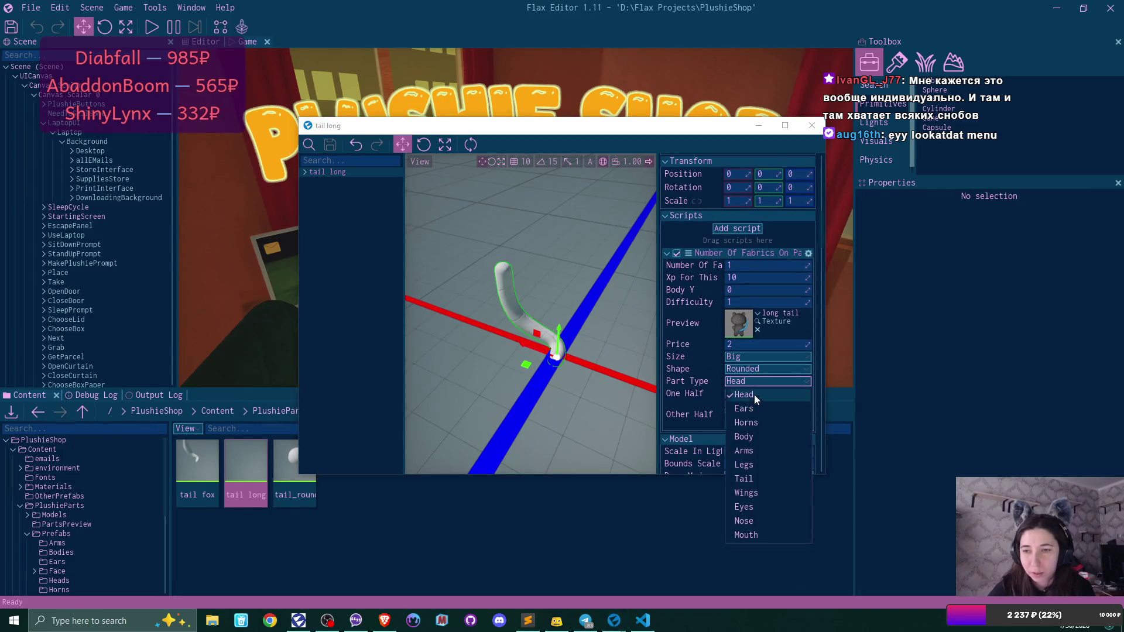
left_click(761, 480)
left_click(330, 147)
left_click(812, 125)
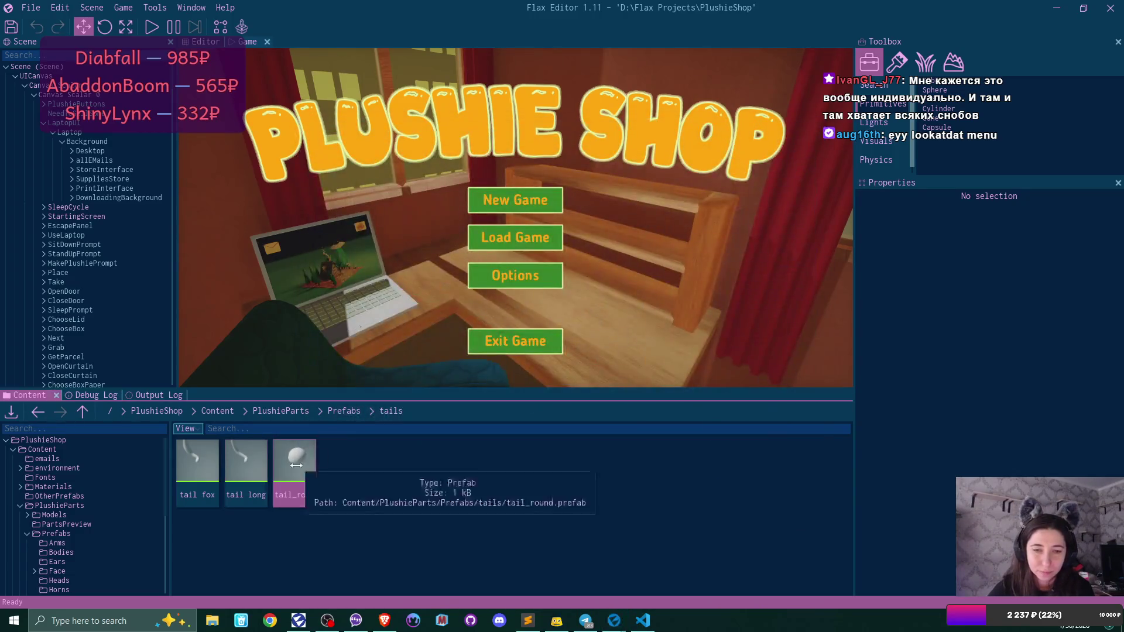
- Give tail_round Size Small and Part Type Tail, save it, and return to the Prefabs folder
double_click(296, 465)
scroll(755, 351, "down", 2)
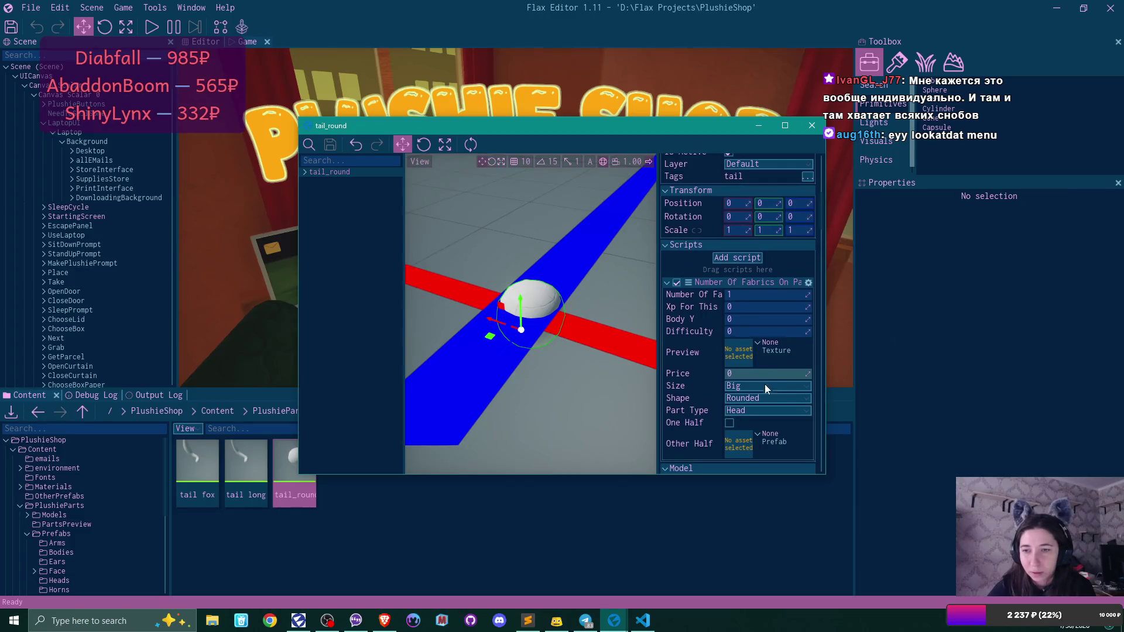
left_click(765, 384)
left_click(759, 413)
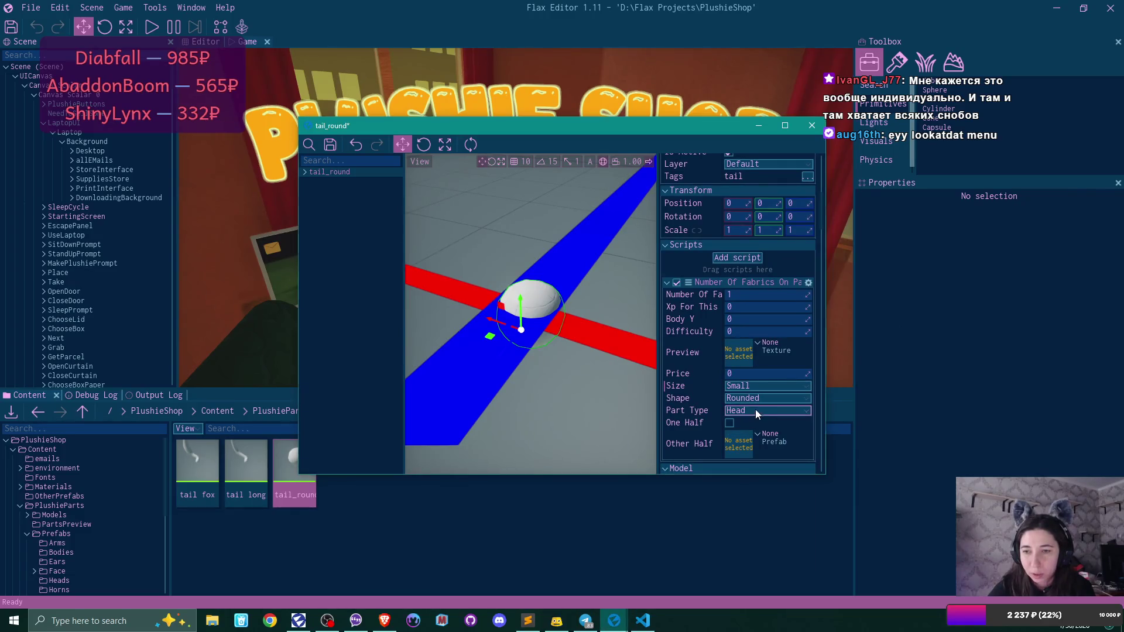
left_click(756, 409)
left_click(750, 509)
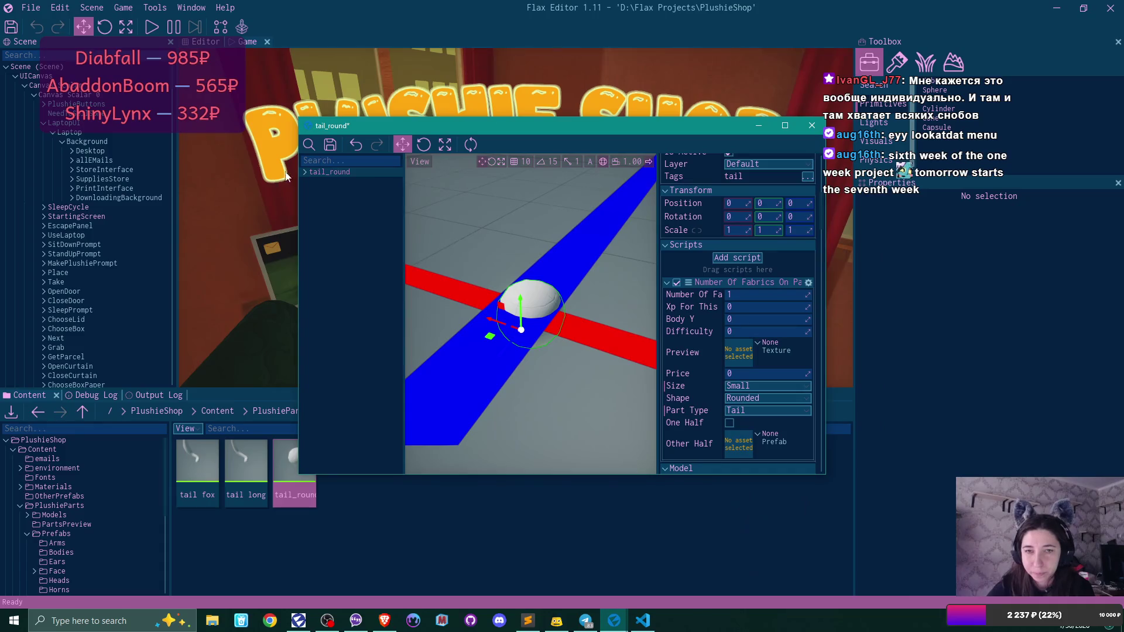
key("ctrl+s")
left_click(814, 126)
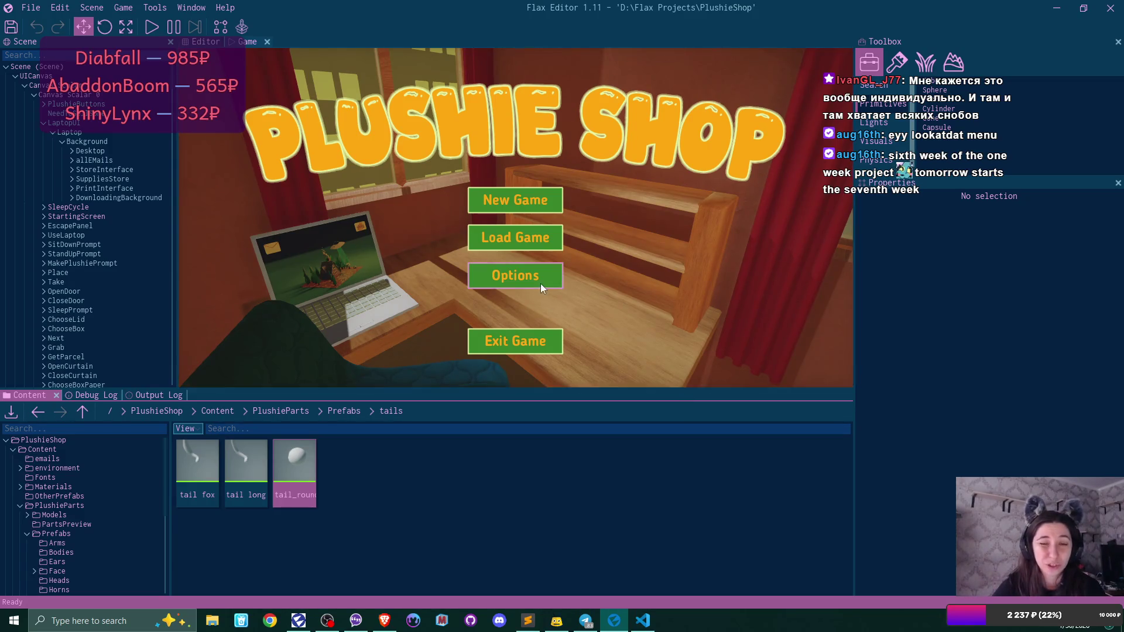
left_click(343, 411)
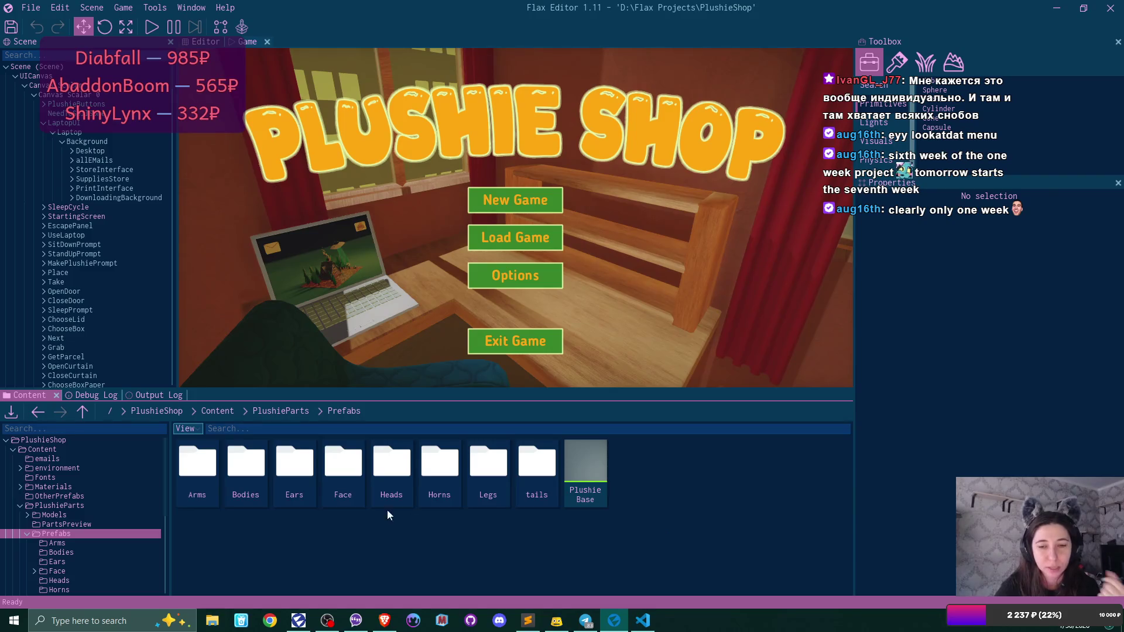
- In the Face folder, give EmptyEyeL Size No and Part Type Eyes, then save
double_click(343, 465)
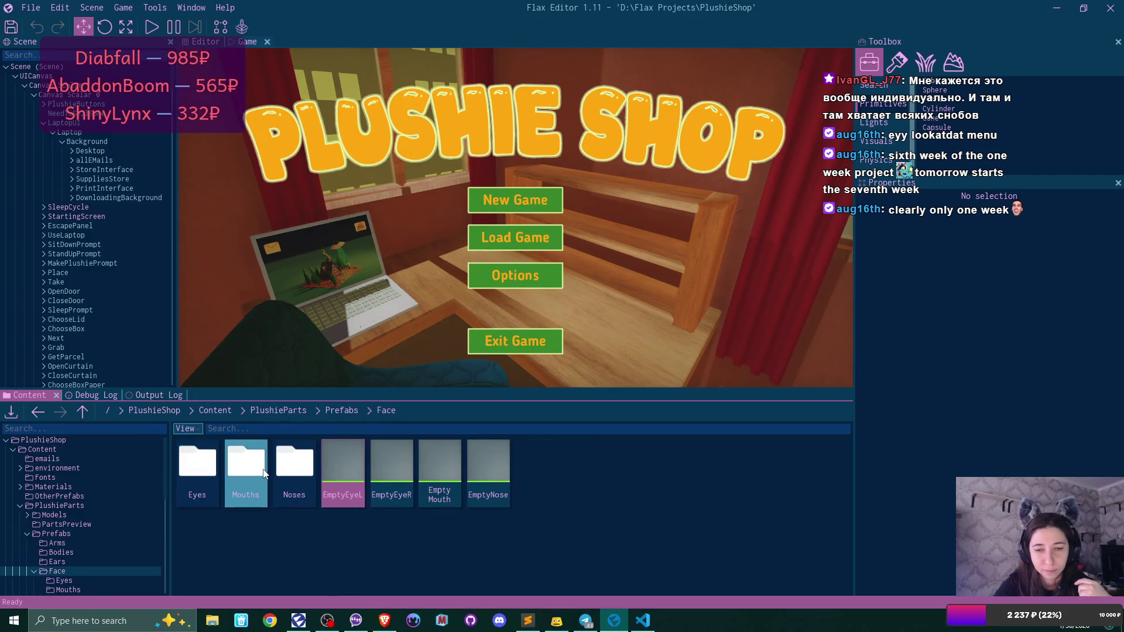
double_click(357, 459)
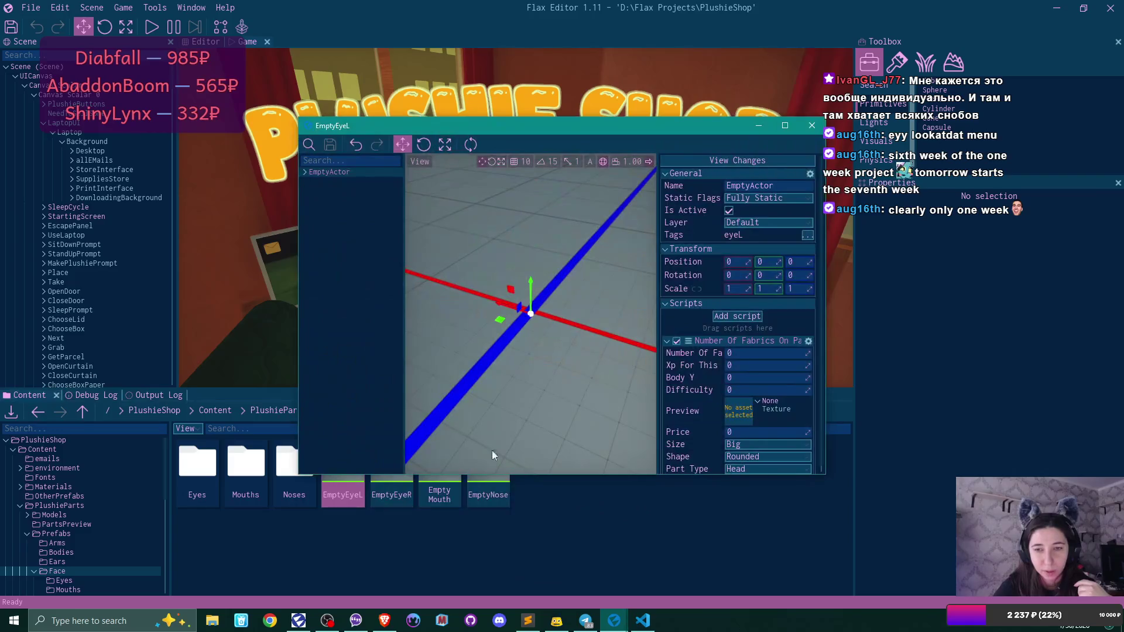
scroll(780, 401, "down", 2)
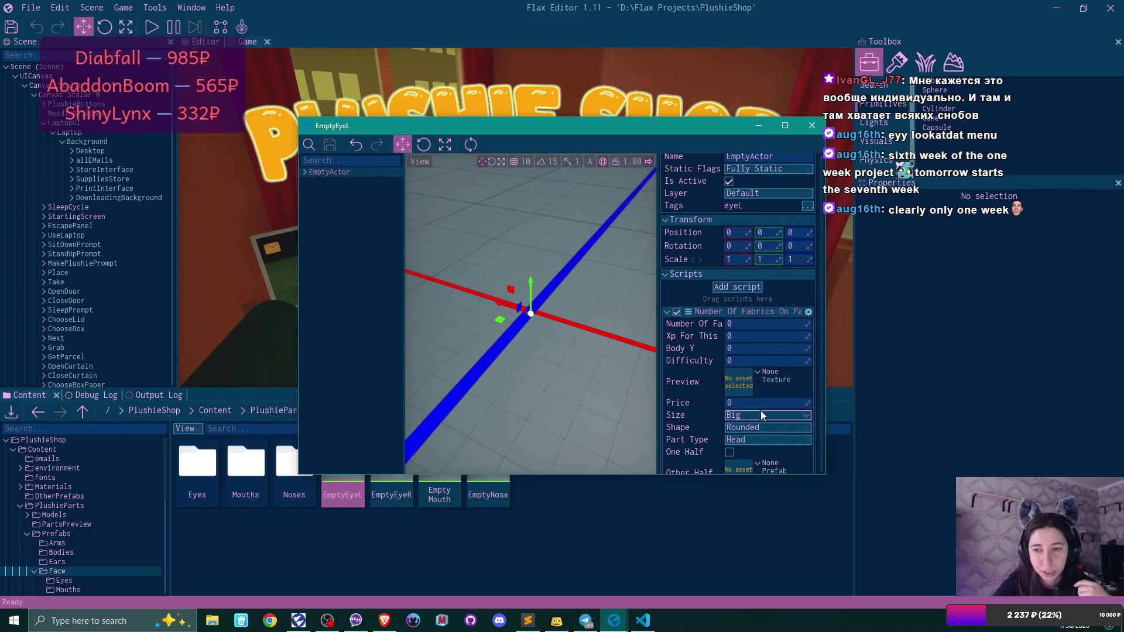
left_click(767, 415)
left_click(757, 456)
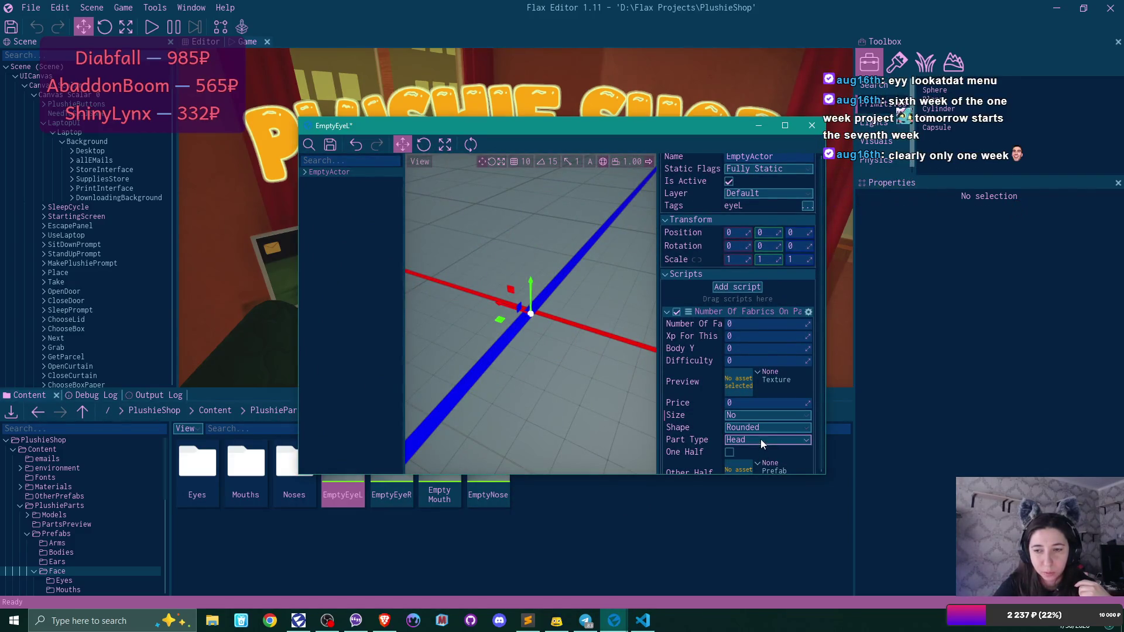
left_click(760, 439)
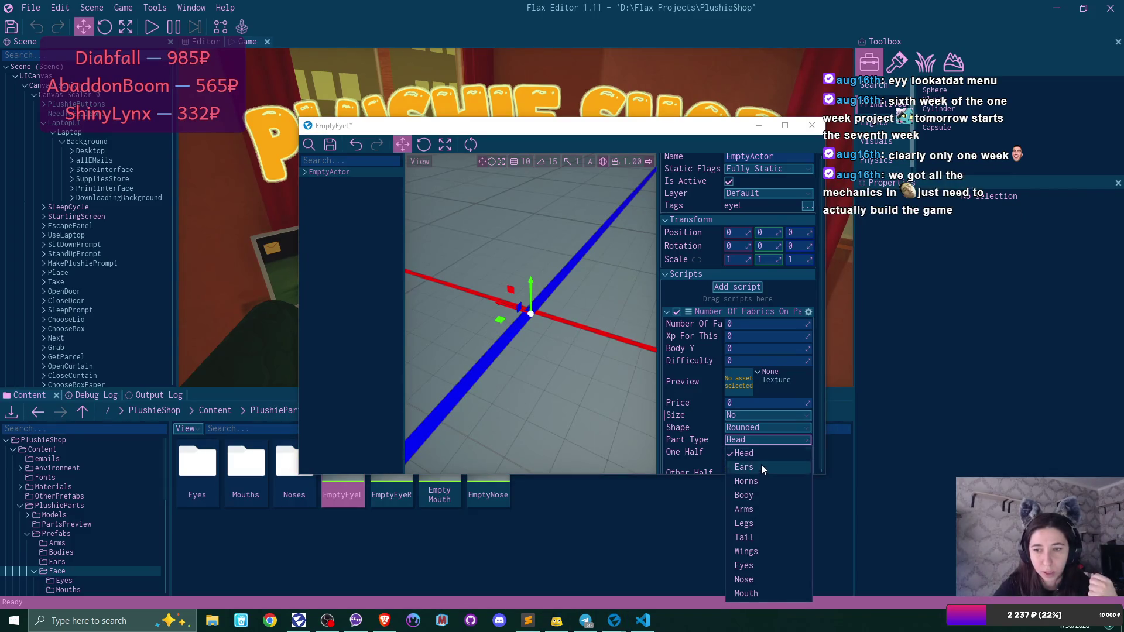
left_click(767, 564)
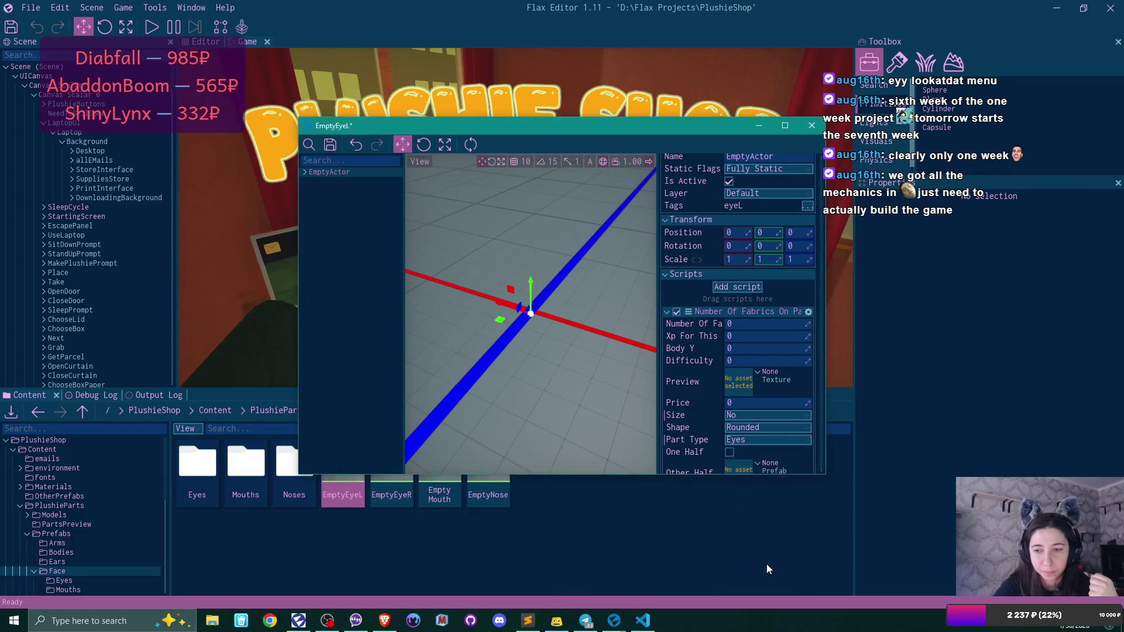
left_click(330, 144)
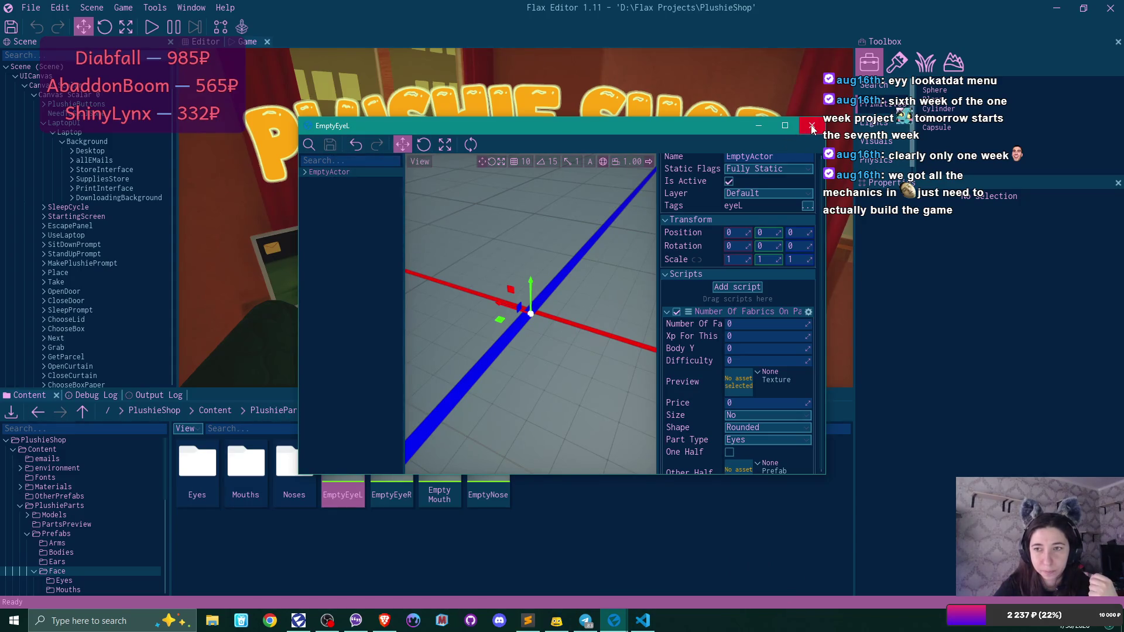
left_click(811, 125)
- Give EmptyEyeR Size No and Part Type Eyes, then save
double_click(393, 458)
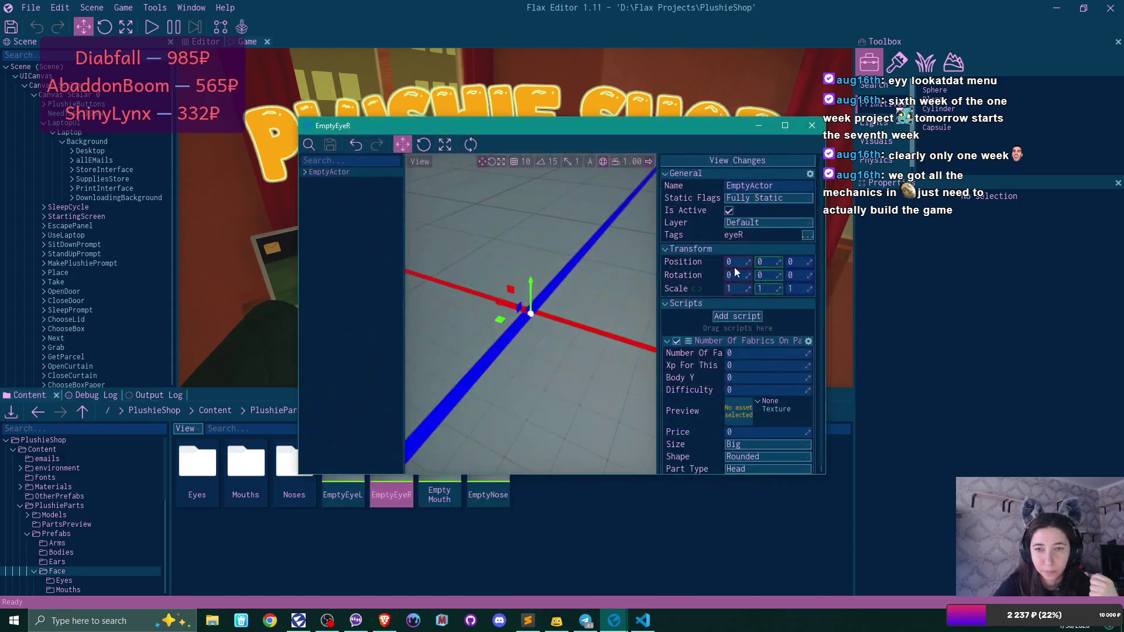
scroll(746, 421, "down", 1)
left_click(749, 396)
left_click(756, 438)
left_click(747, 420)
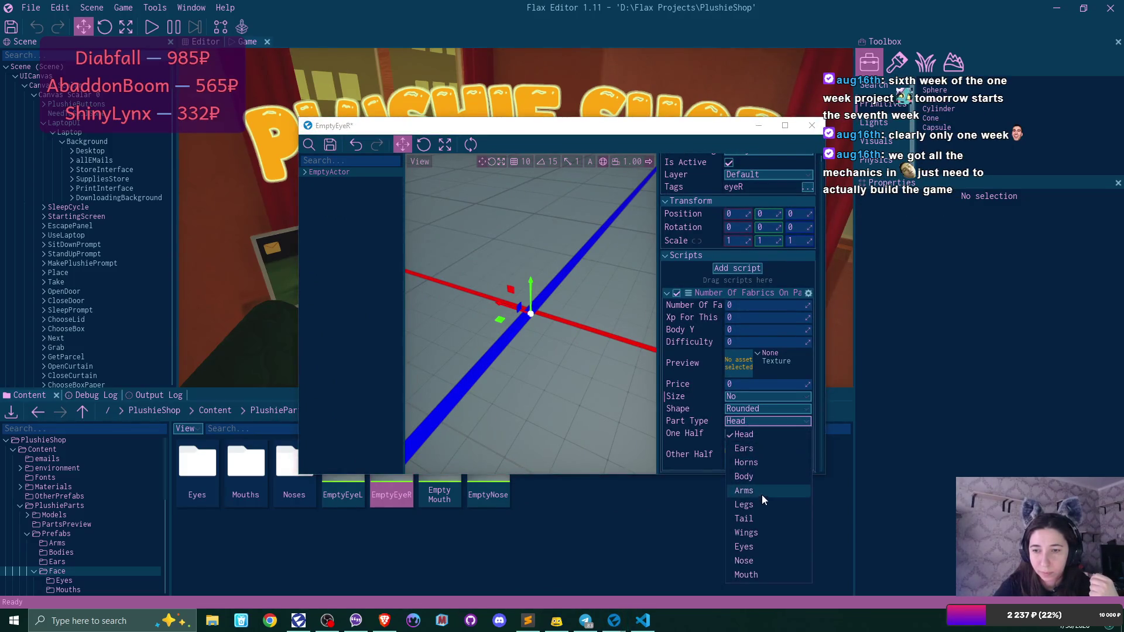
left_click(758, 546)
left_click(330, 144)
left_click(812, 125)
- Give EmptyMouth Size No and Part Type Mouth, then save
double_click(451, 465)
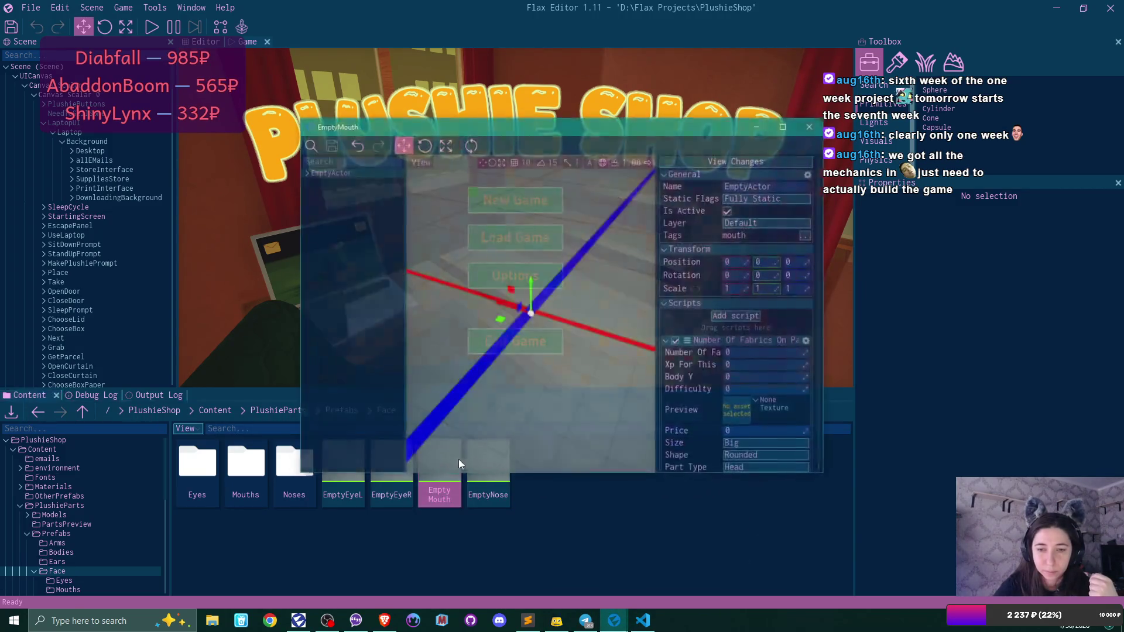
scroll(786, 381, "down", 2)
left_click(760, 395)
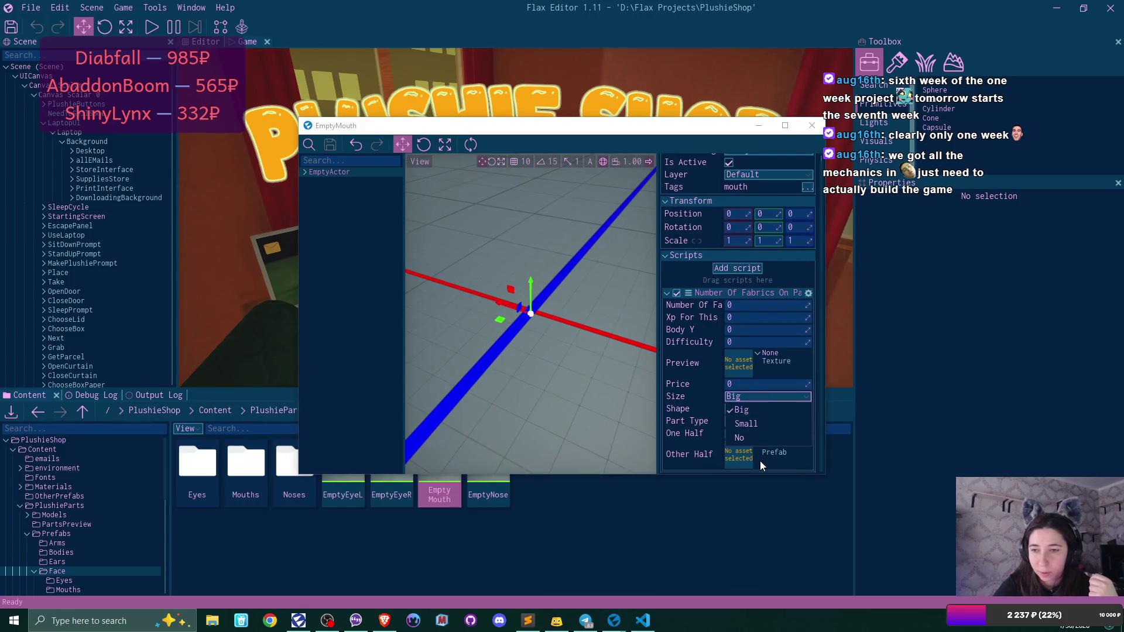
left_click(755, 436)
left_click(753, 424)
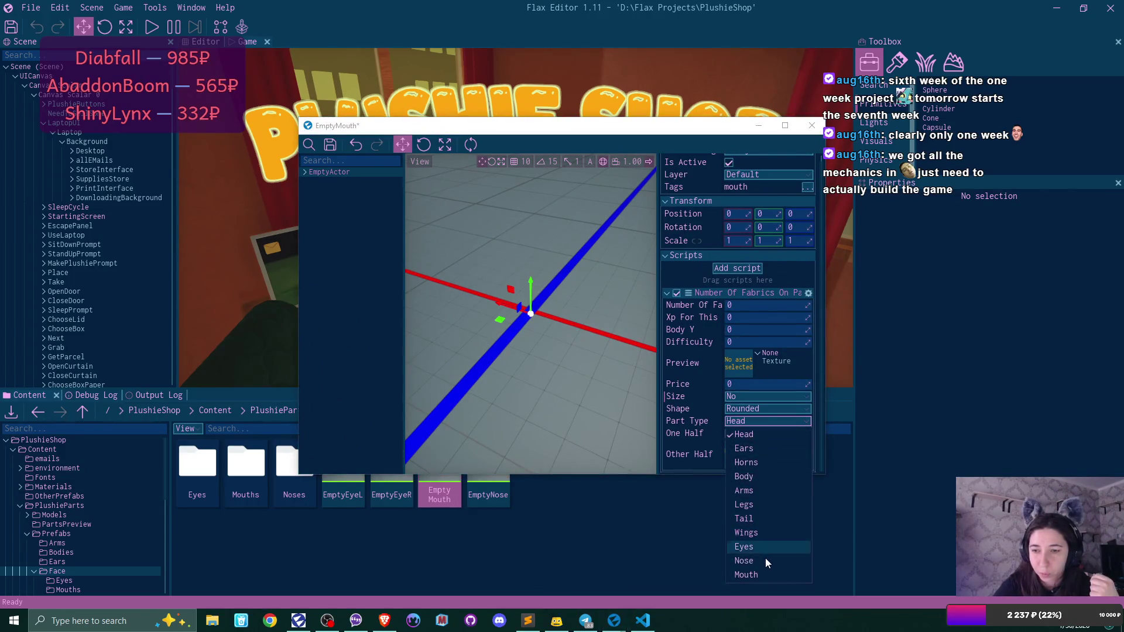
left_click(769, 575)
left_click(330, 144)
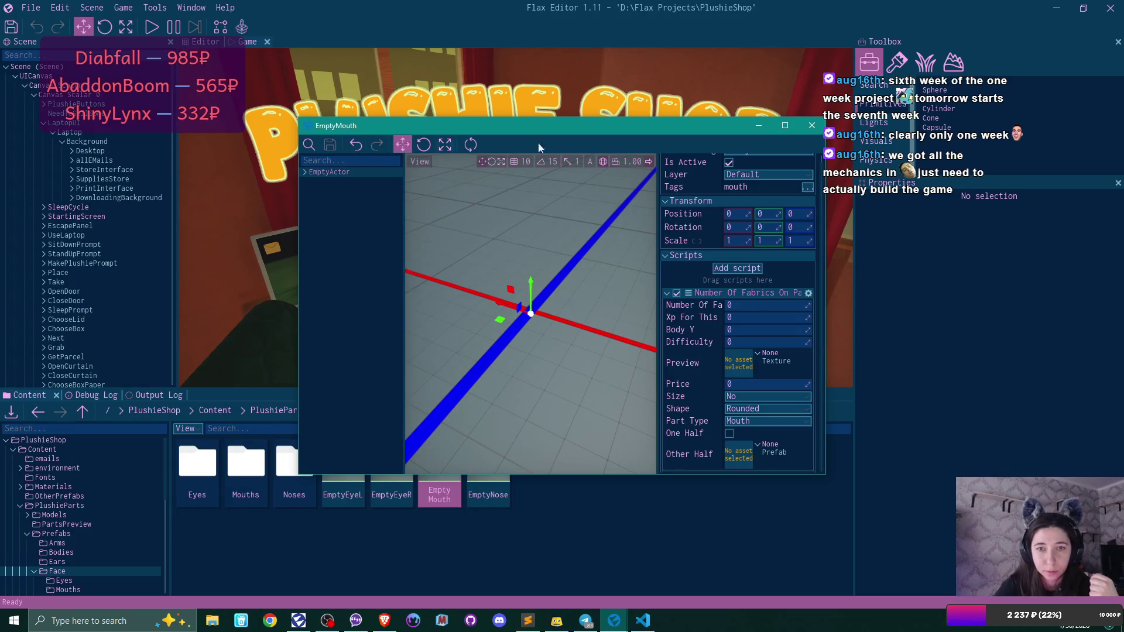
left_click(813, 126)
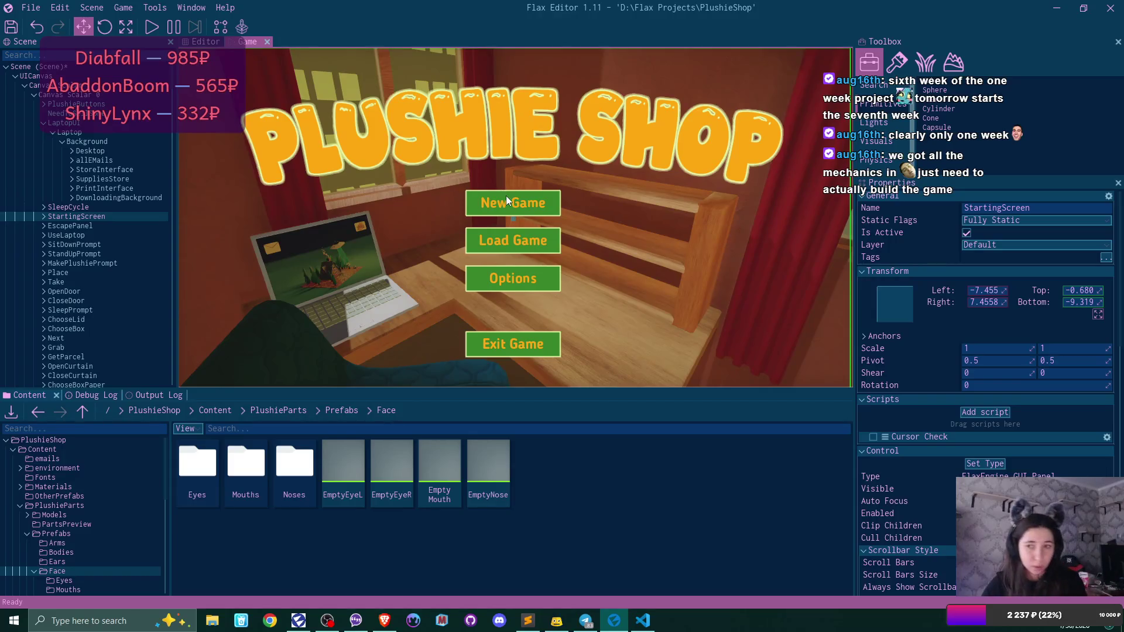
- Give EmptyNose Size No and Part Type Nose, then save
double_click(504, 462)
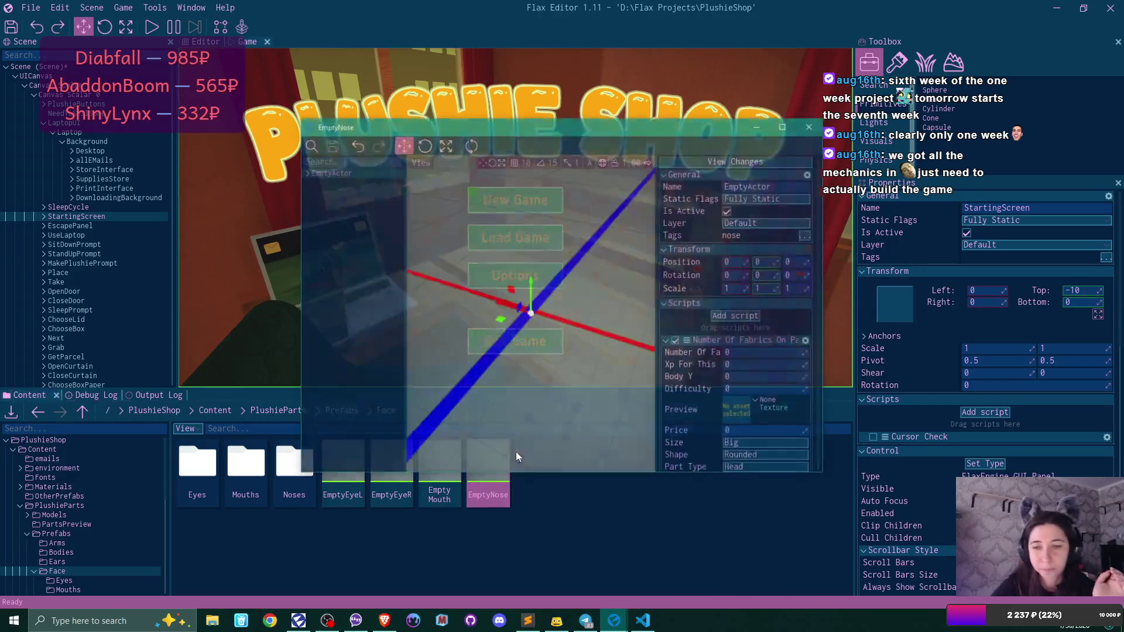
scroll(768, 293, "down", 2)
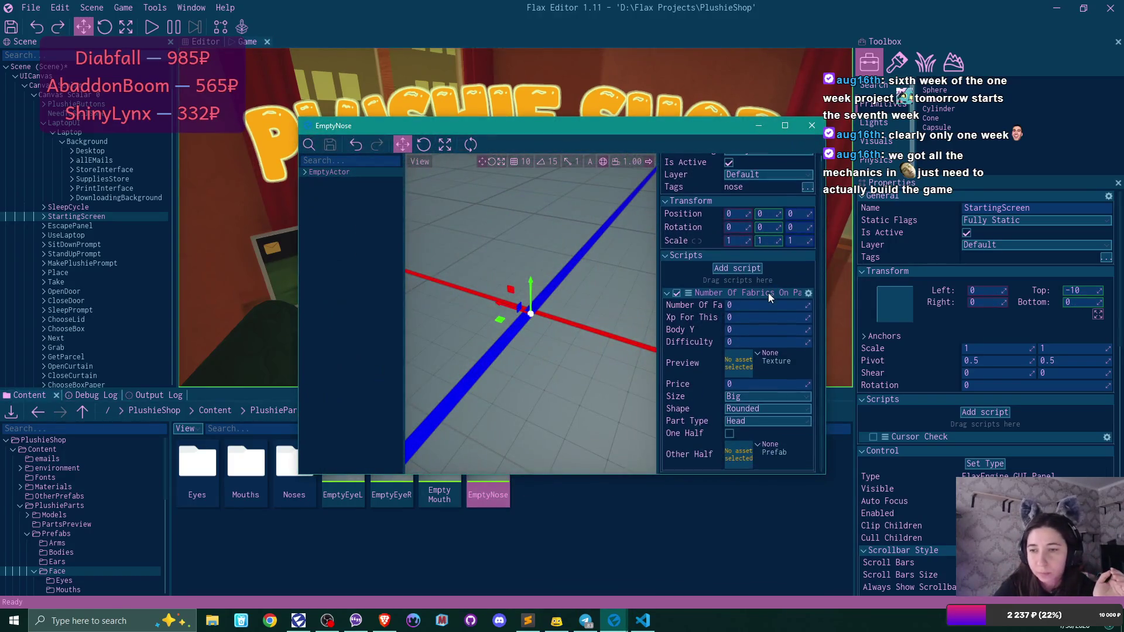
left_click(751, 396)
left_click(761, 411)
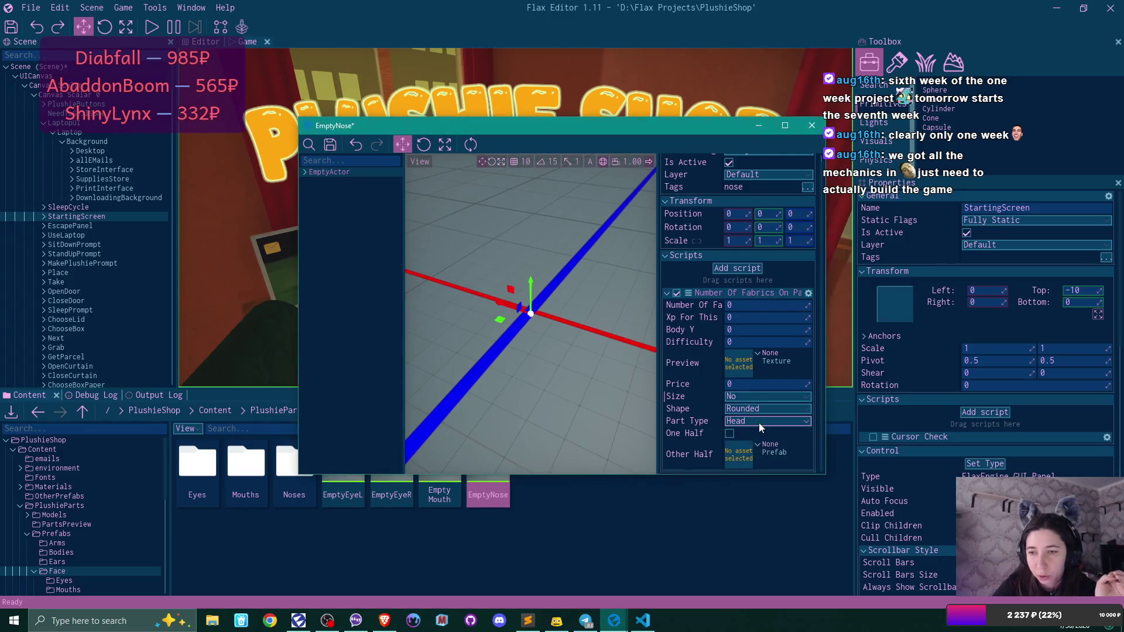
left_click(758, 423)
left_click(761, 560)
left_click(330, 148)
left_click(759, 125)
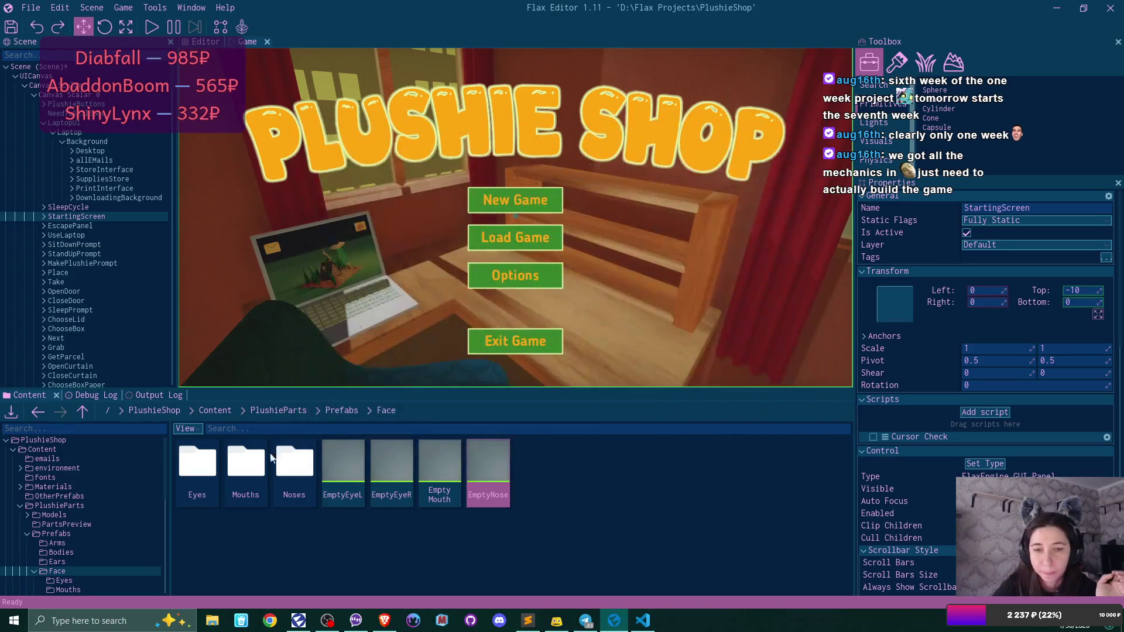
double_click(198, 464)
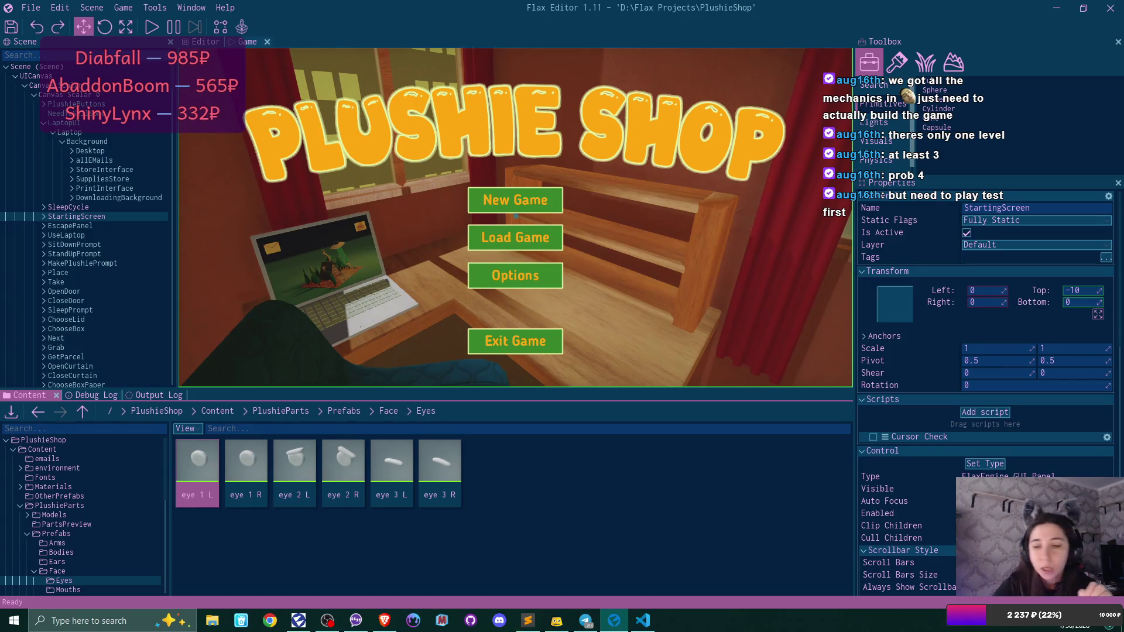
- Bring up the Steam store from the hidden system tray icons
left_click(972, 627)
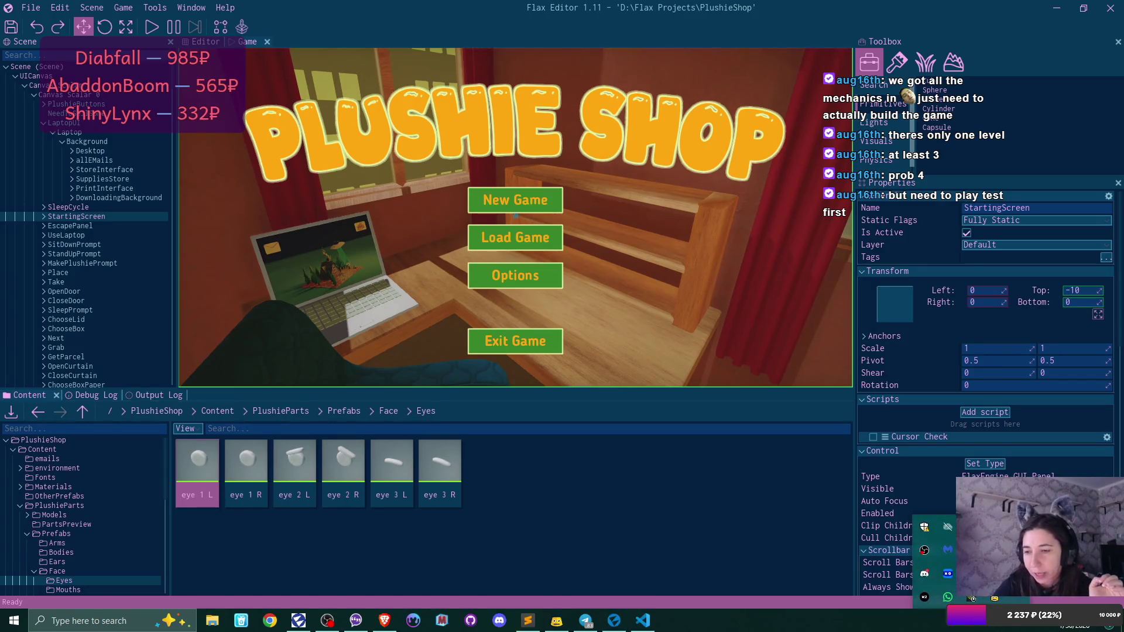
left_click(924, 597)
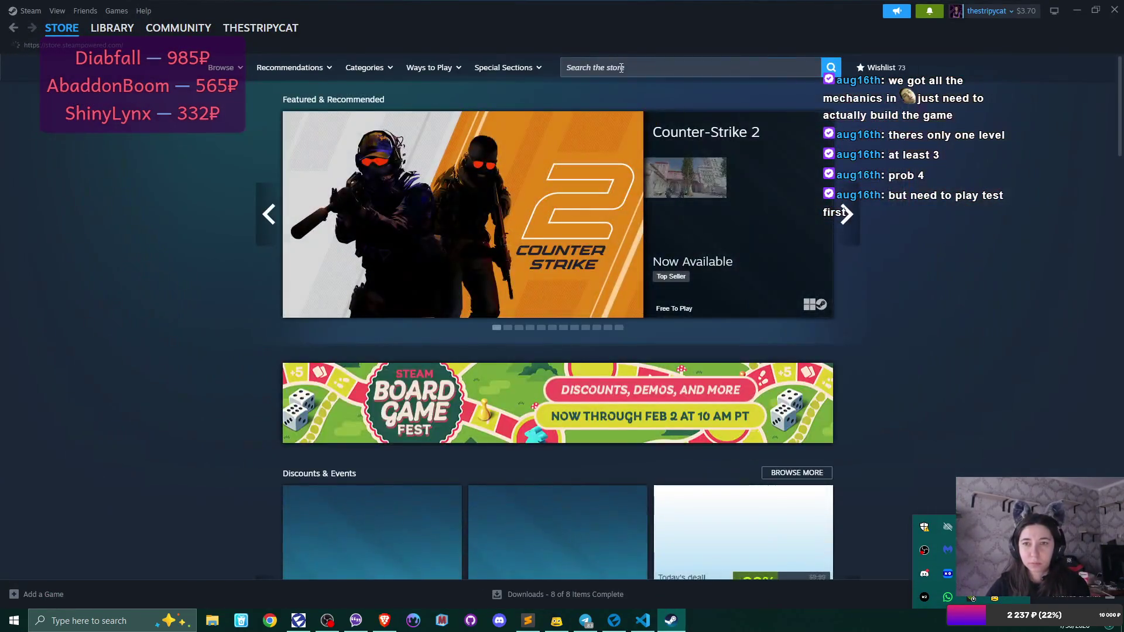
- Search the Steam store for 'come with', view the Come with Me page, then close Steam
left_click(622, 67)
type("com")
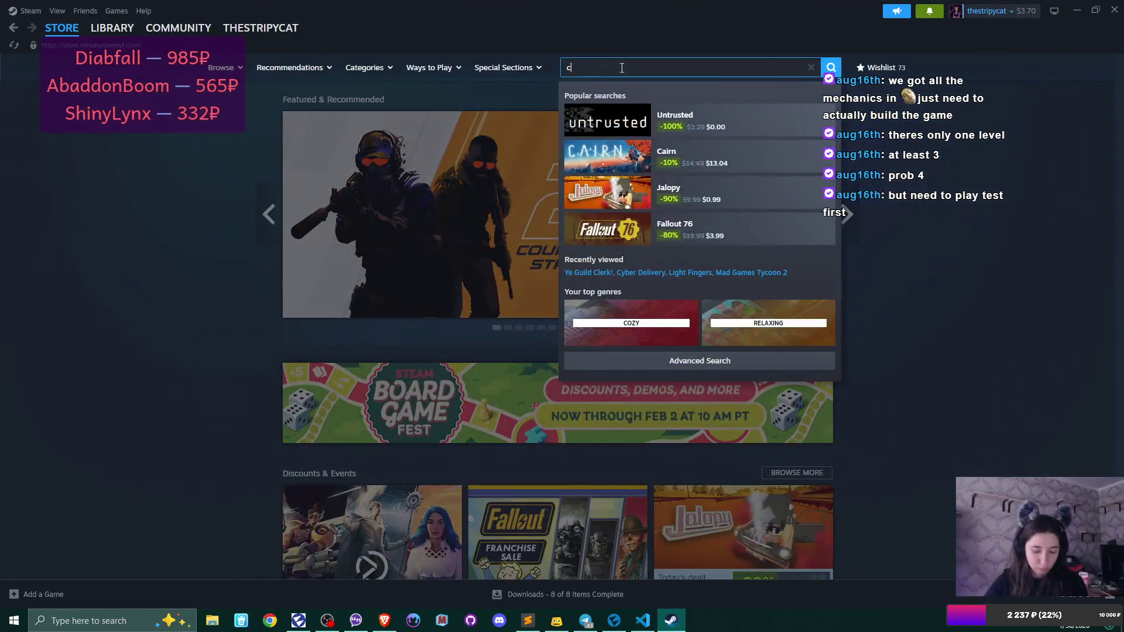
type("e w")
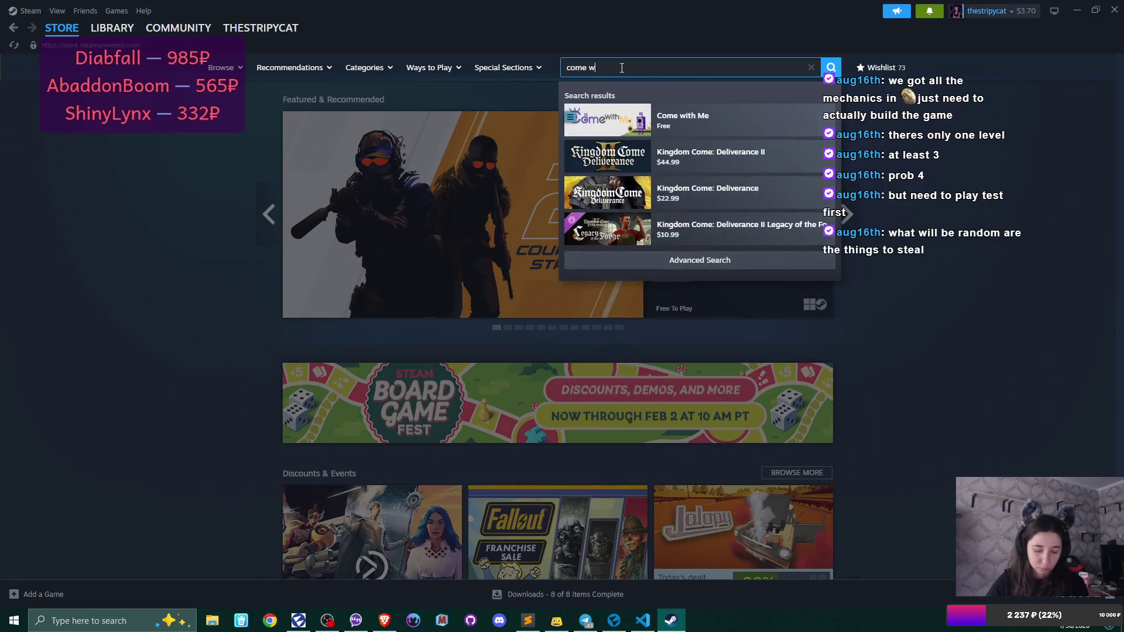
type("ith")
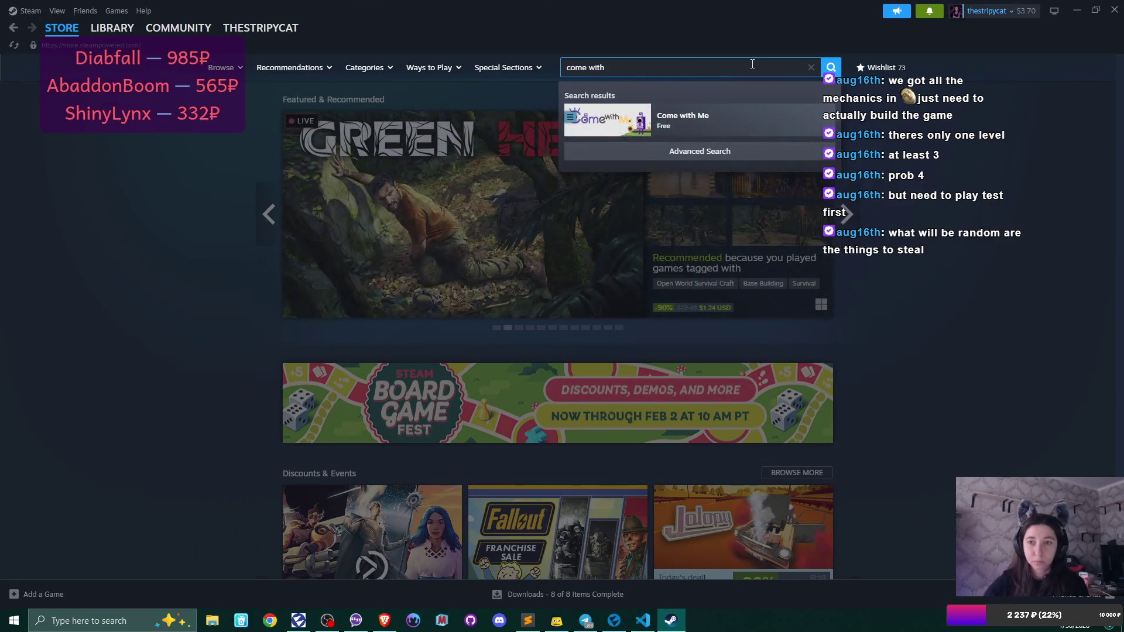
left_click(708, 119)
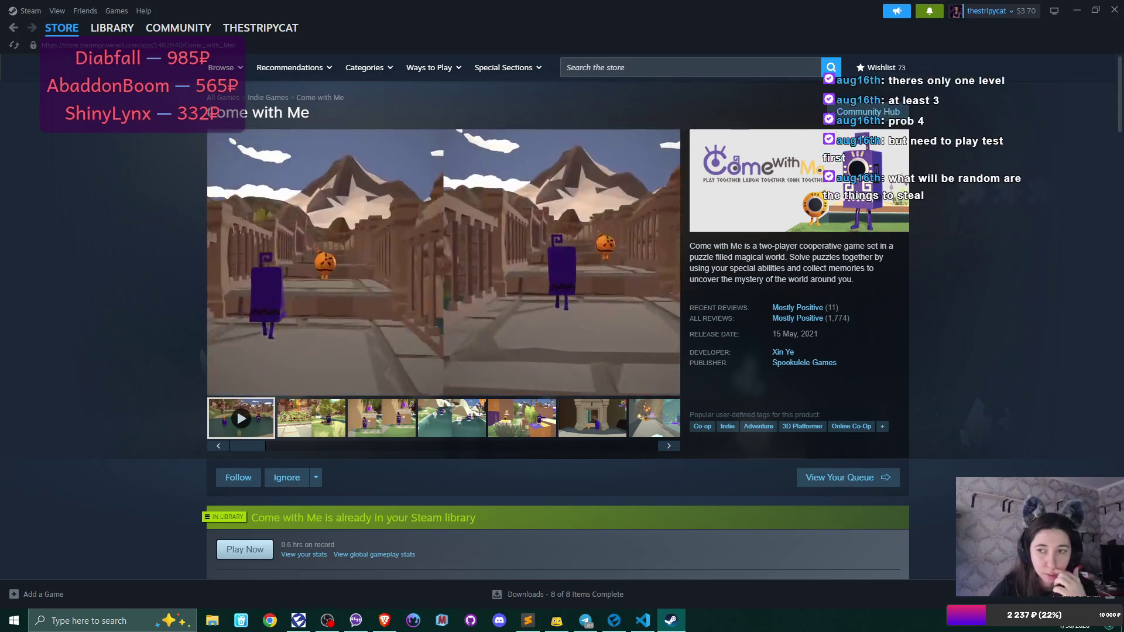
mouse_move(520, 298)
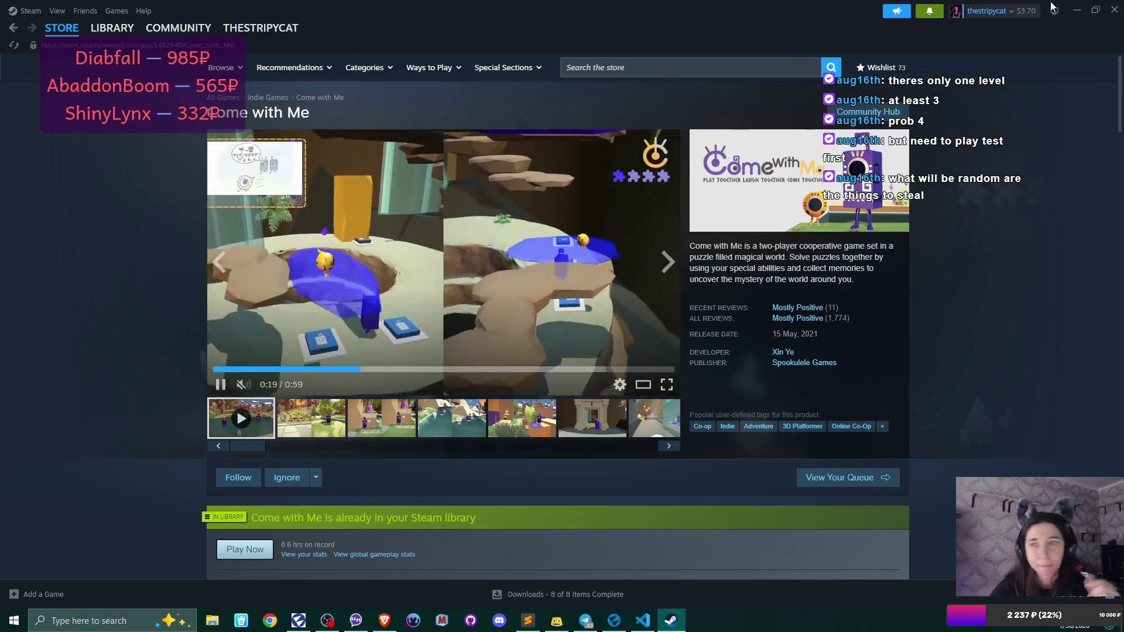
left_click(1113, 11)
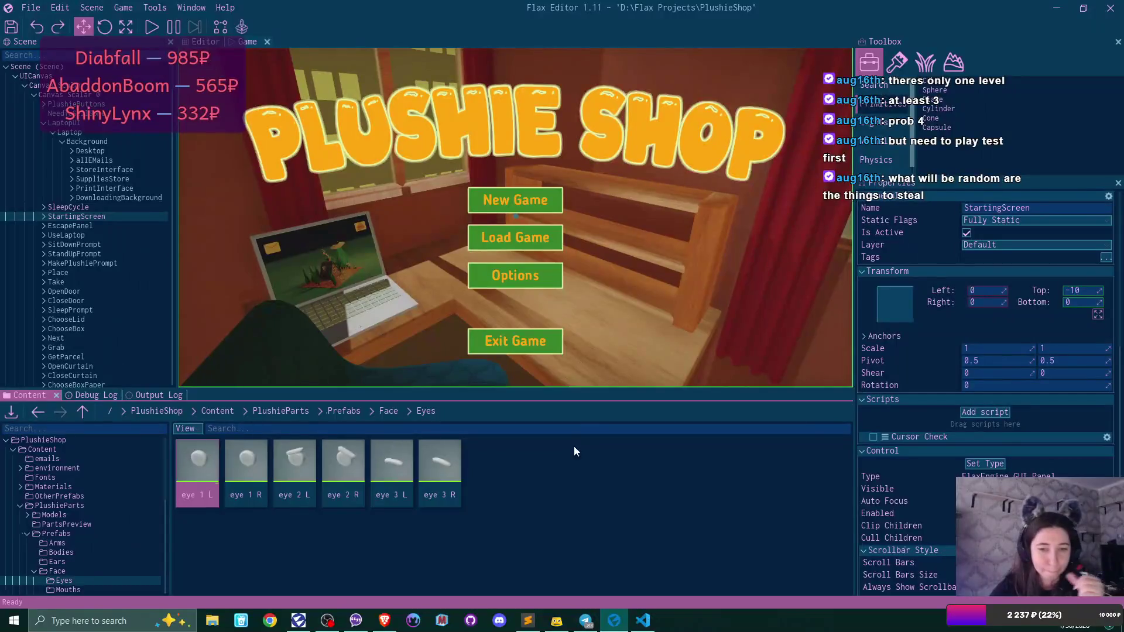
- Set the eye 1 L prefab's Part Type to Eyes
double_click(196, 460)
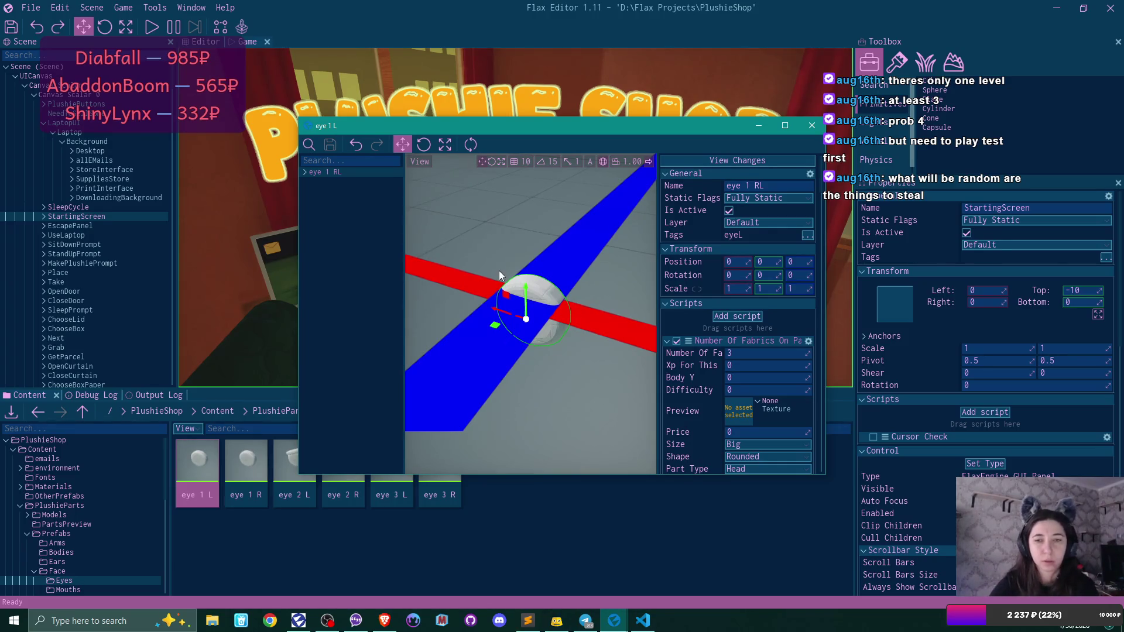
scroll(771, 304, "down", 3)
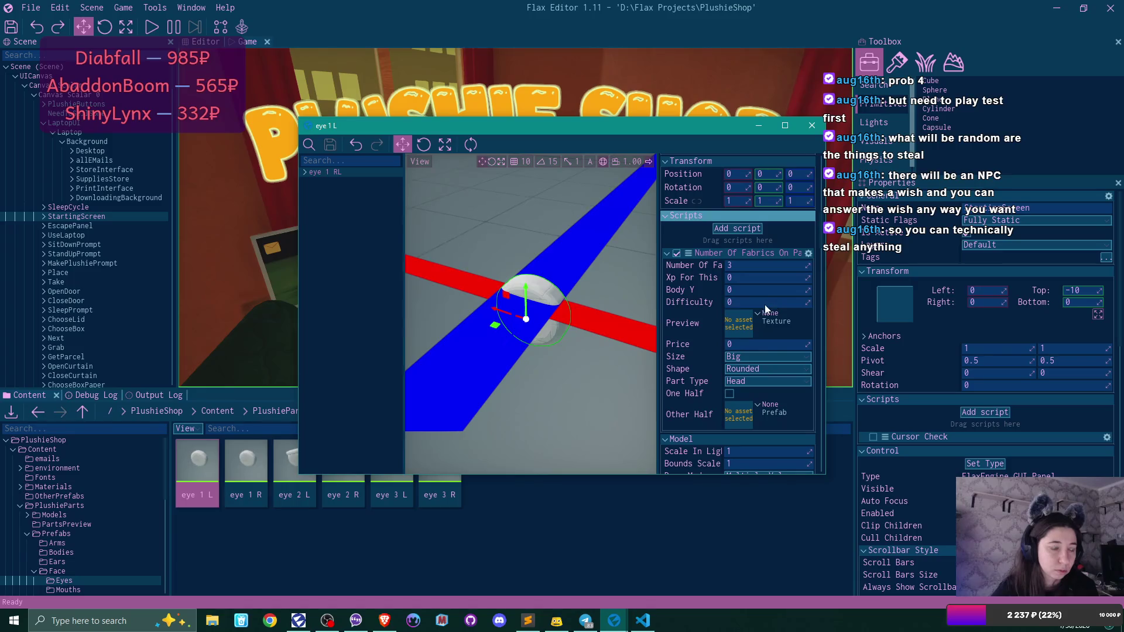
scroll(786, 340, "down", 1)
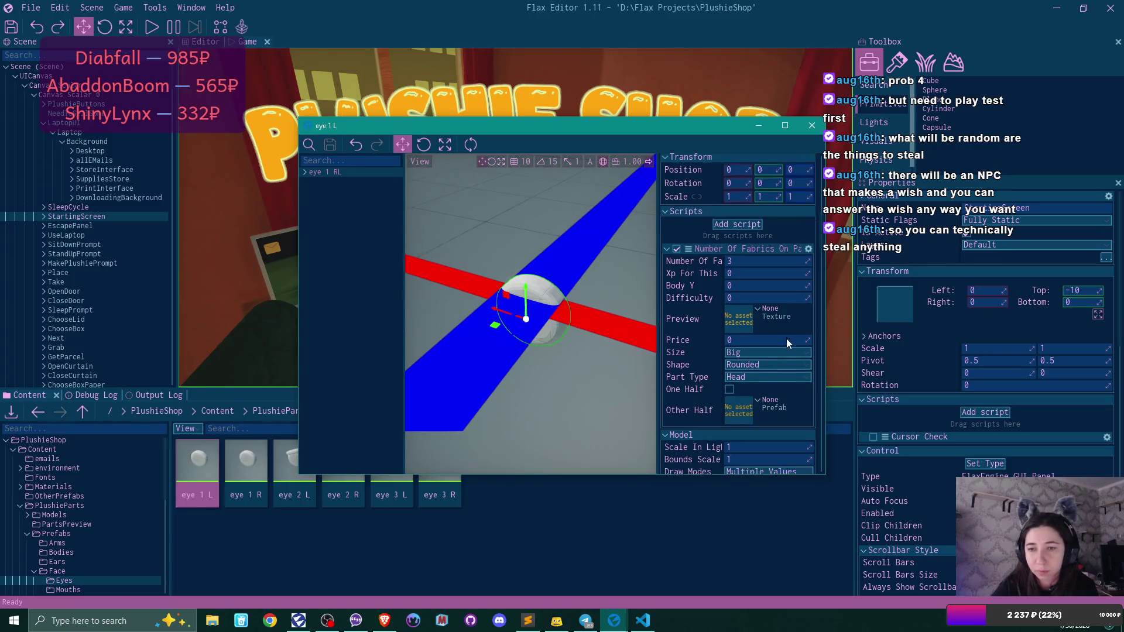
left_click(766, 351)
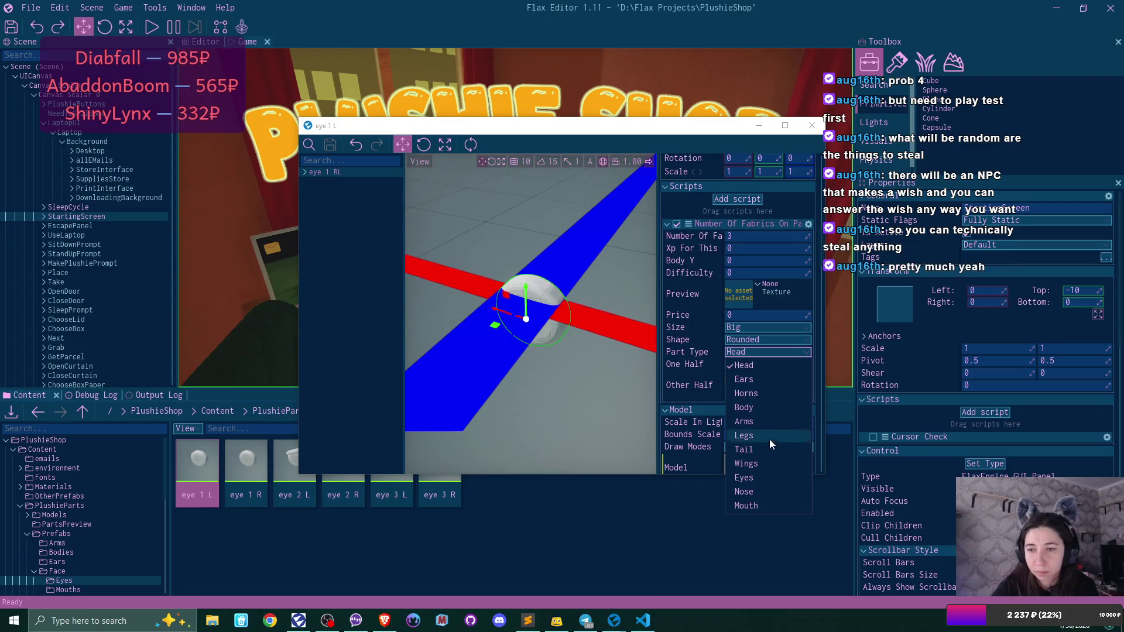
left_click(767, 478)
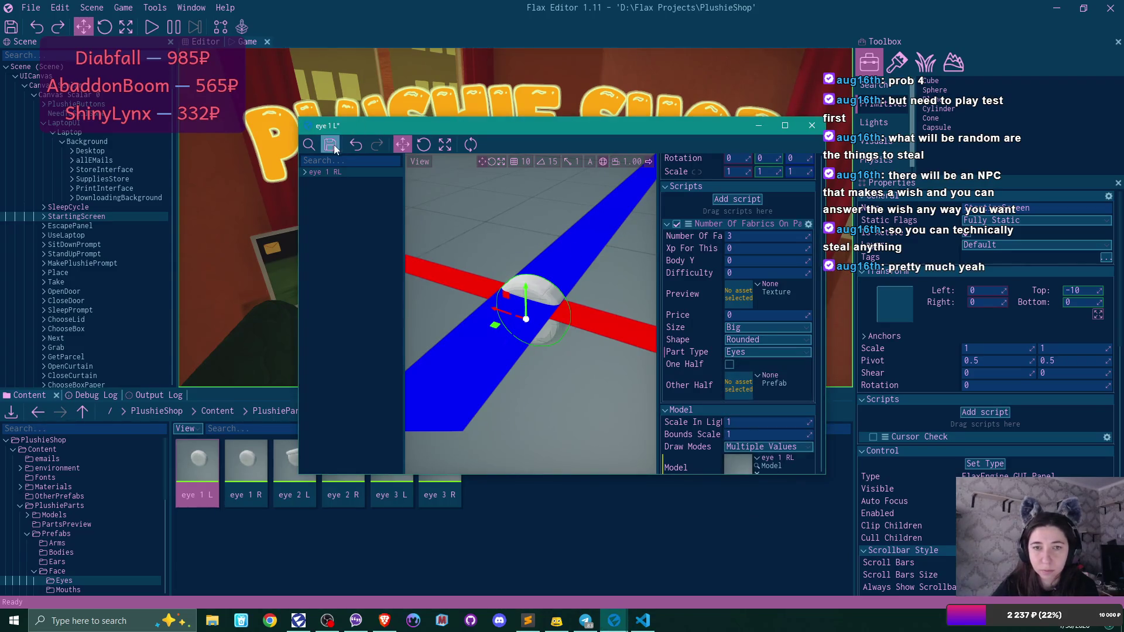
left_click(812, 126)
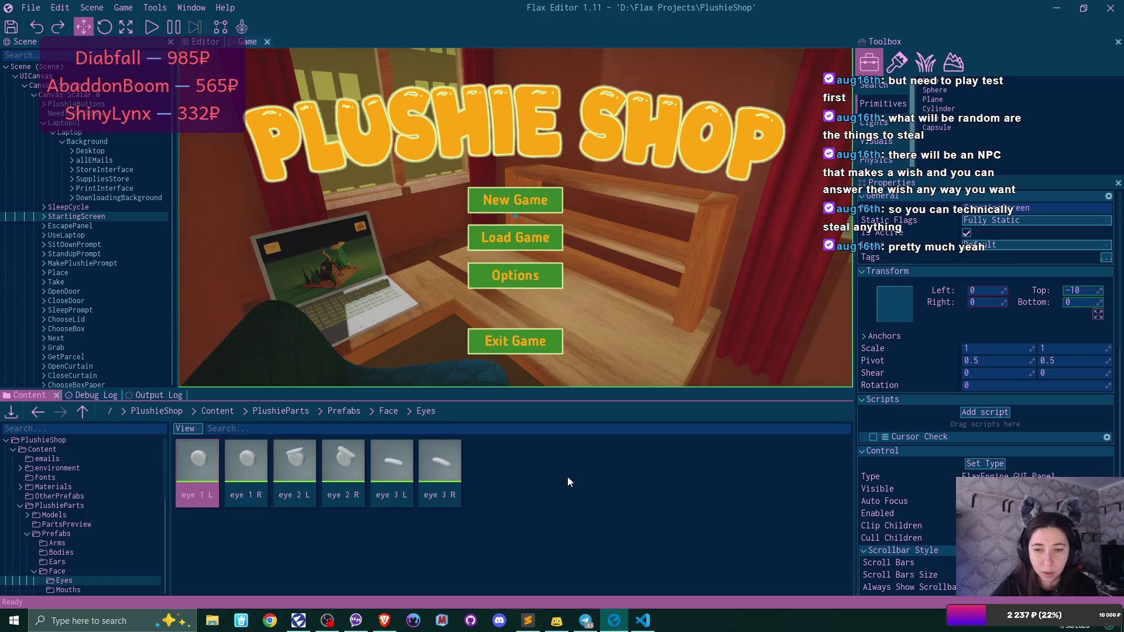
- Keep eye 1 R's Size at Big and set its Part Type to Eyes
double_click(247, 462)
scroll(760, 363, "down", 2)
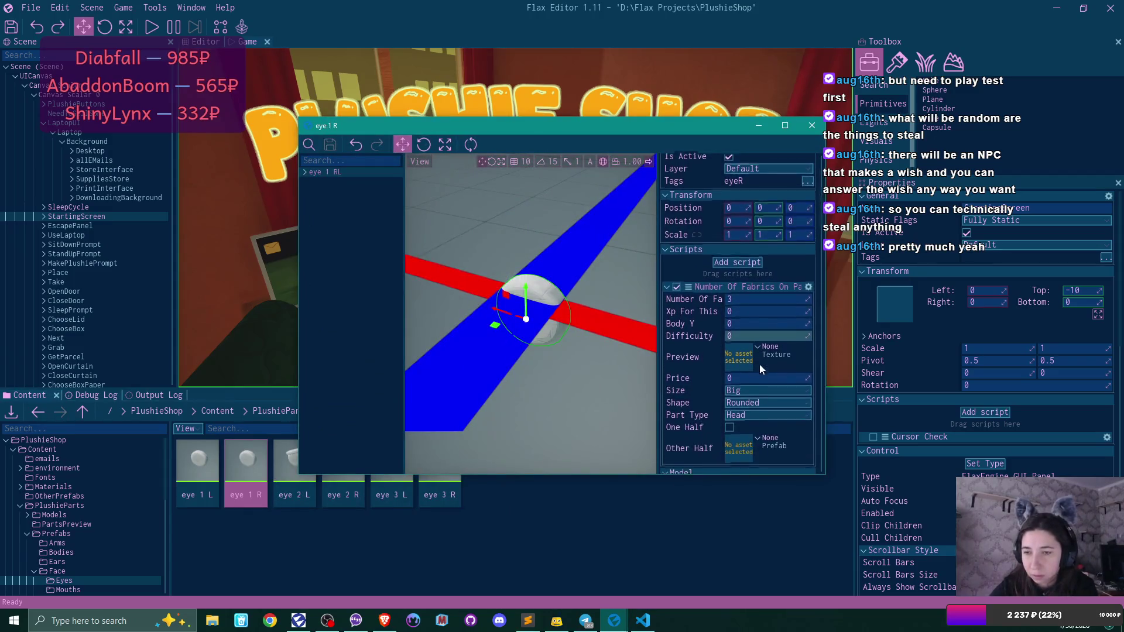
scroll(759, 366, "down", 2)
left_click(739, 359)
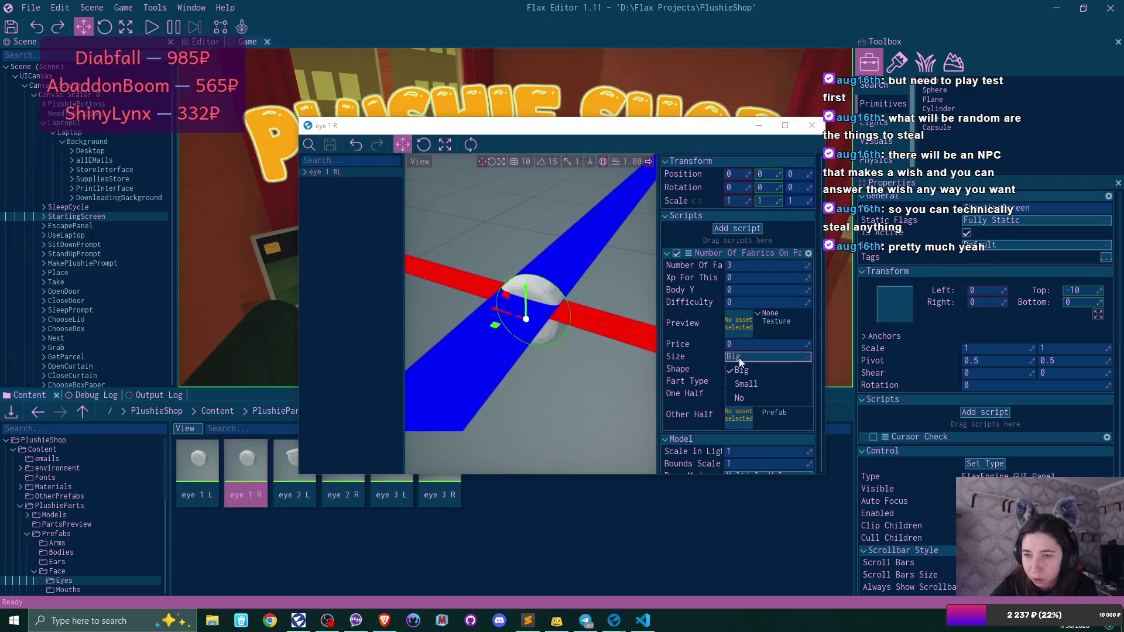
left_click(739, 362)
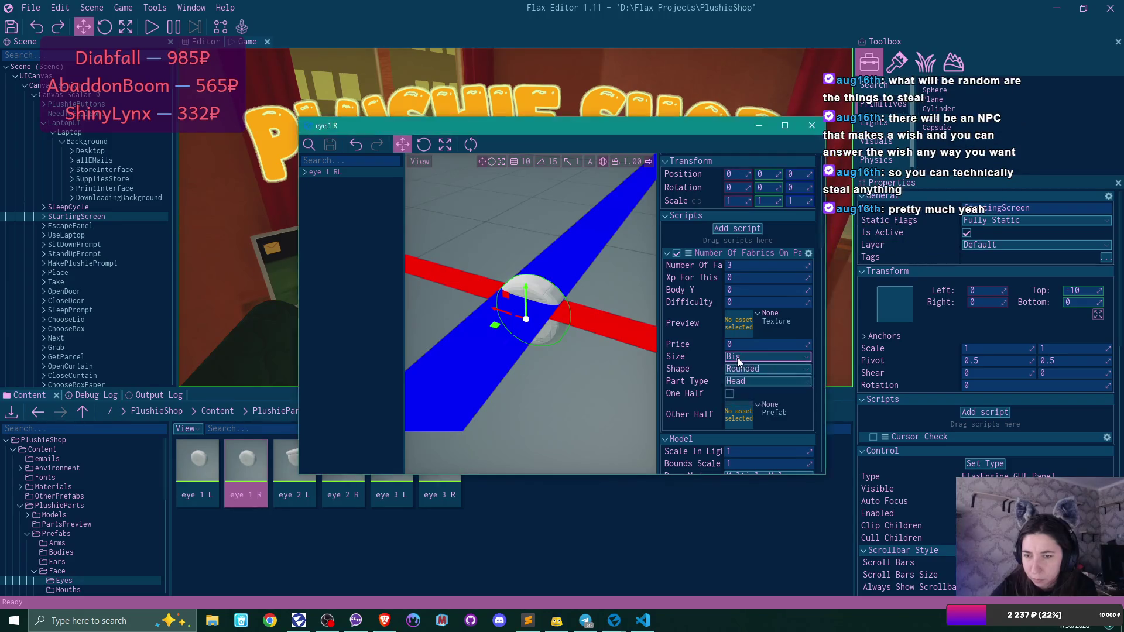
left_click(752, 381)
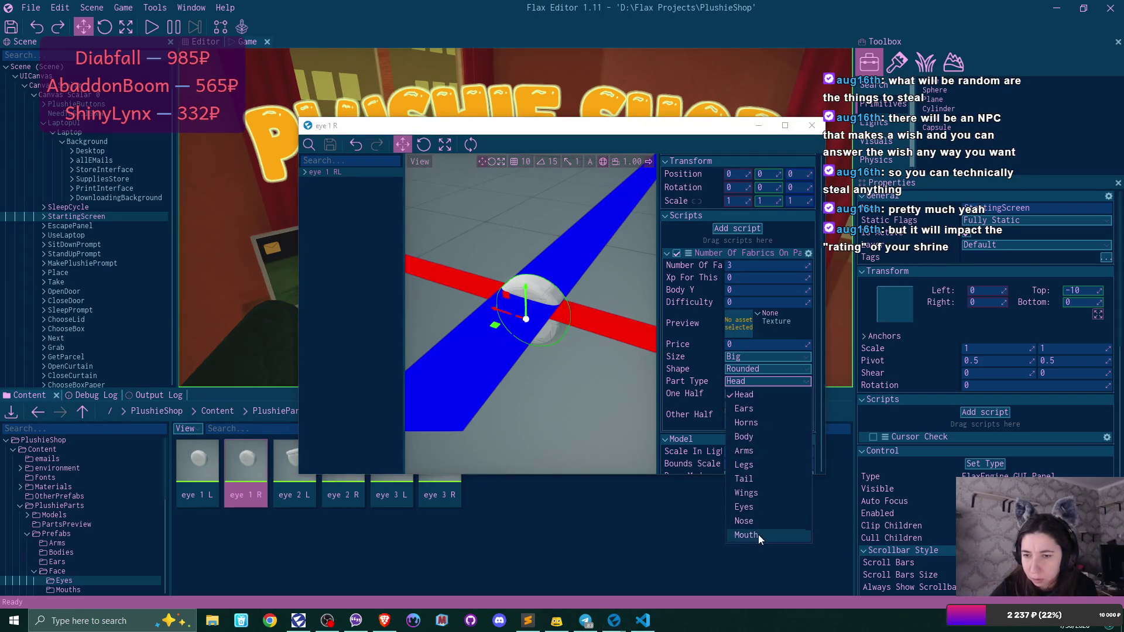
left_click(749, 507)
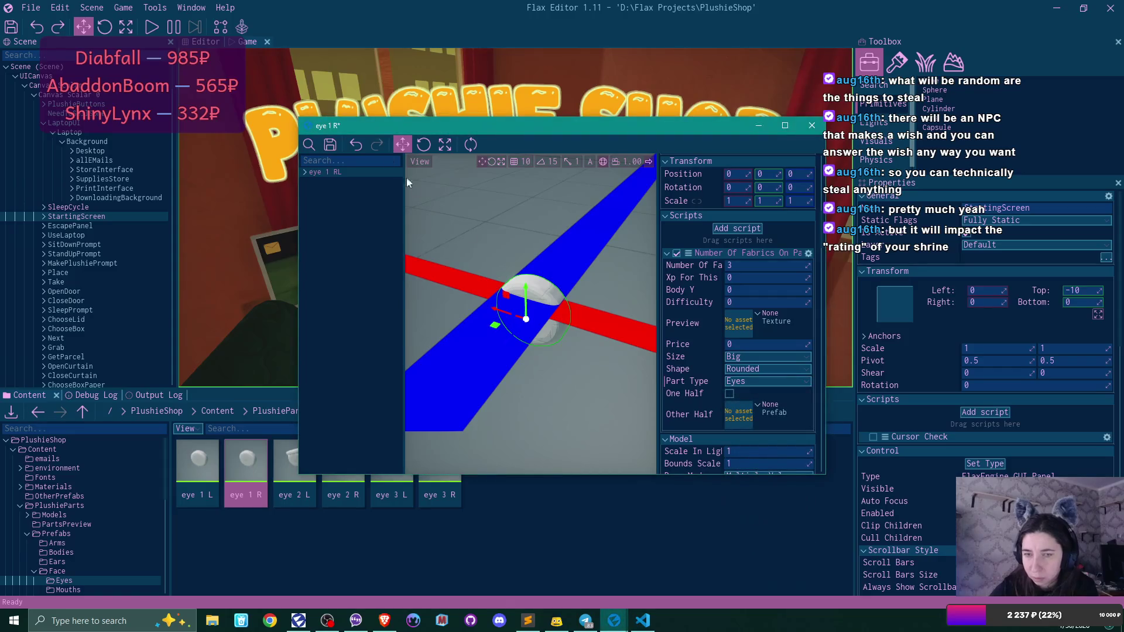
left_click(812, 126)
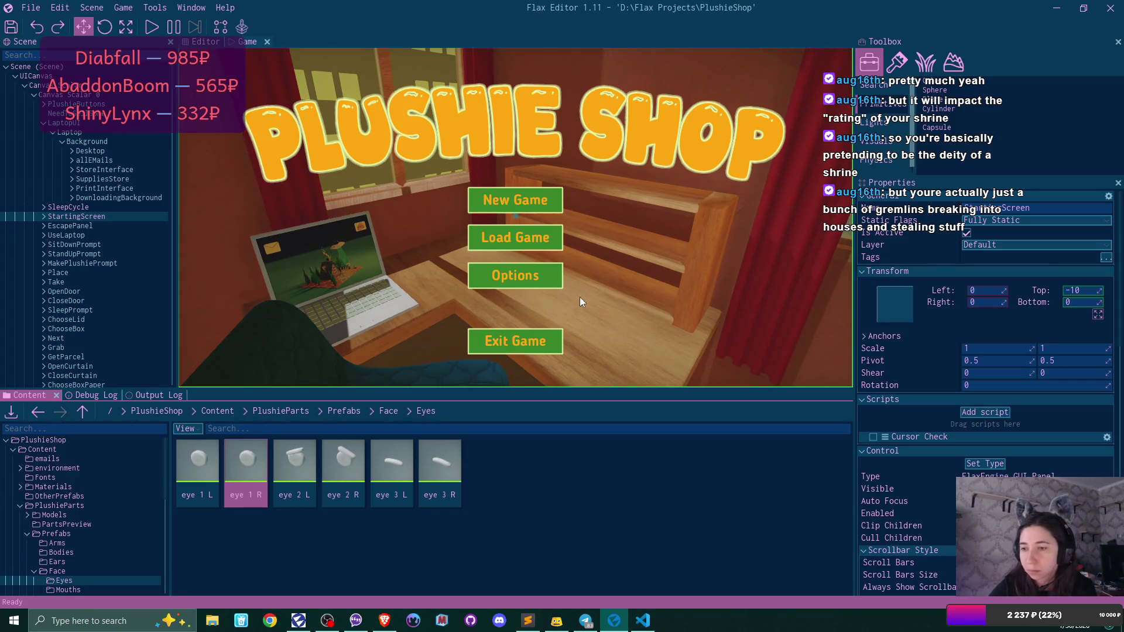
- Set the eye 2 L prefab's Part Type to Eyes
double_click(304, 458)
scroll(774, 302, "down", 2)
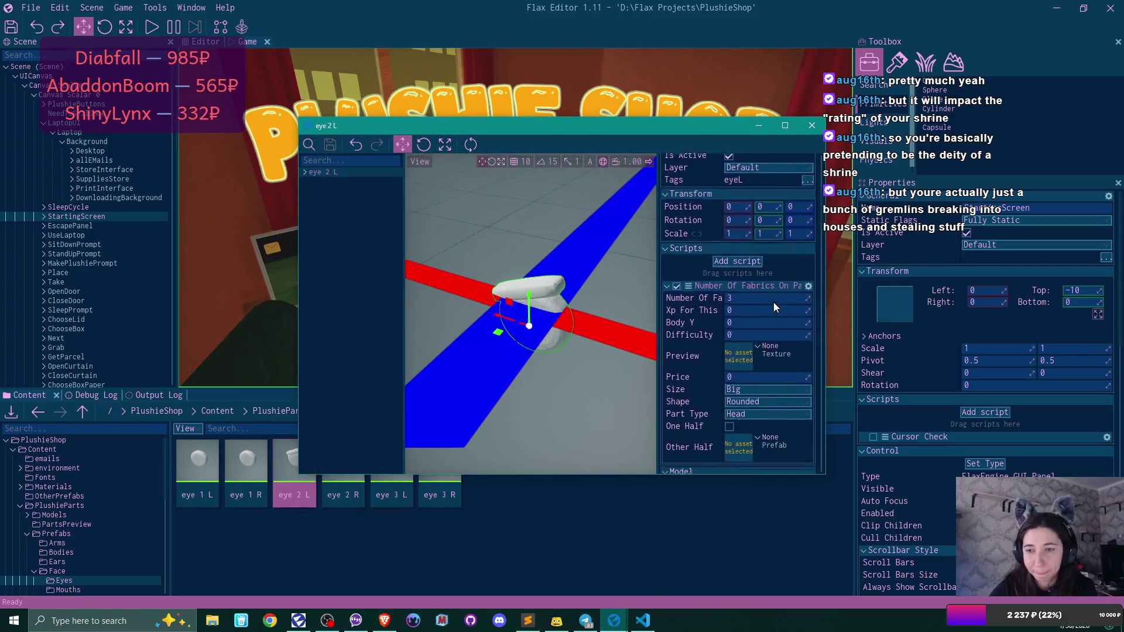
scroll(773, 302, "down", 1)
left_click(758, 352)
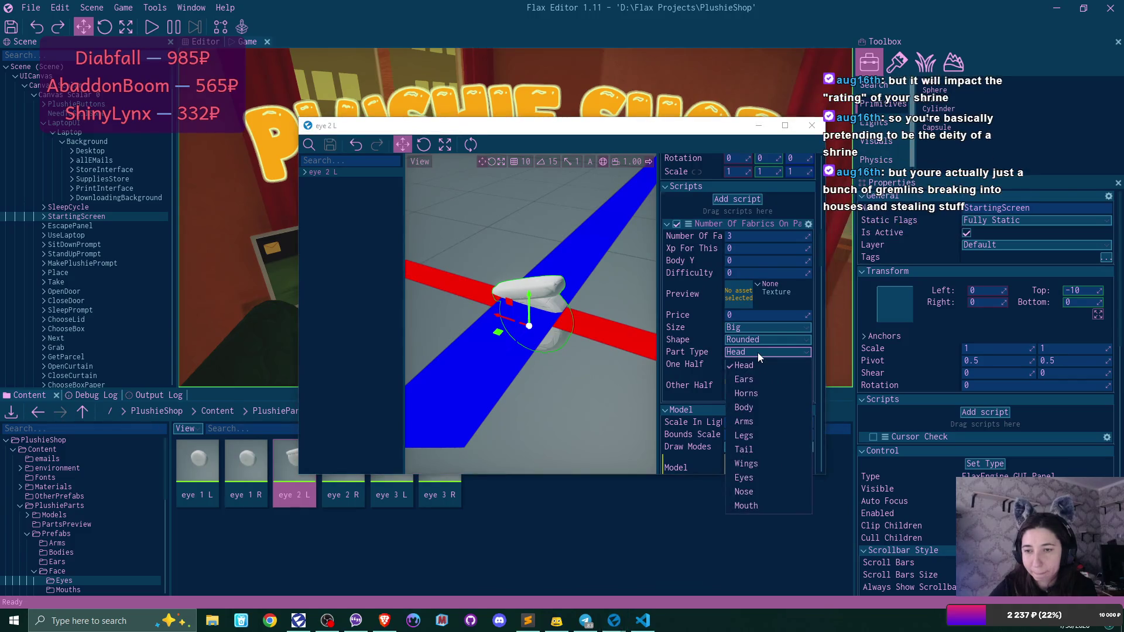
left_click(755, 477)
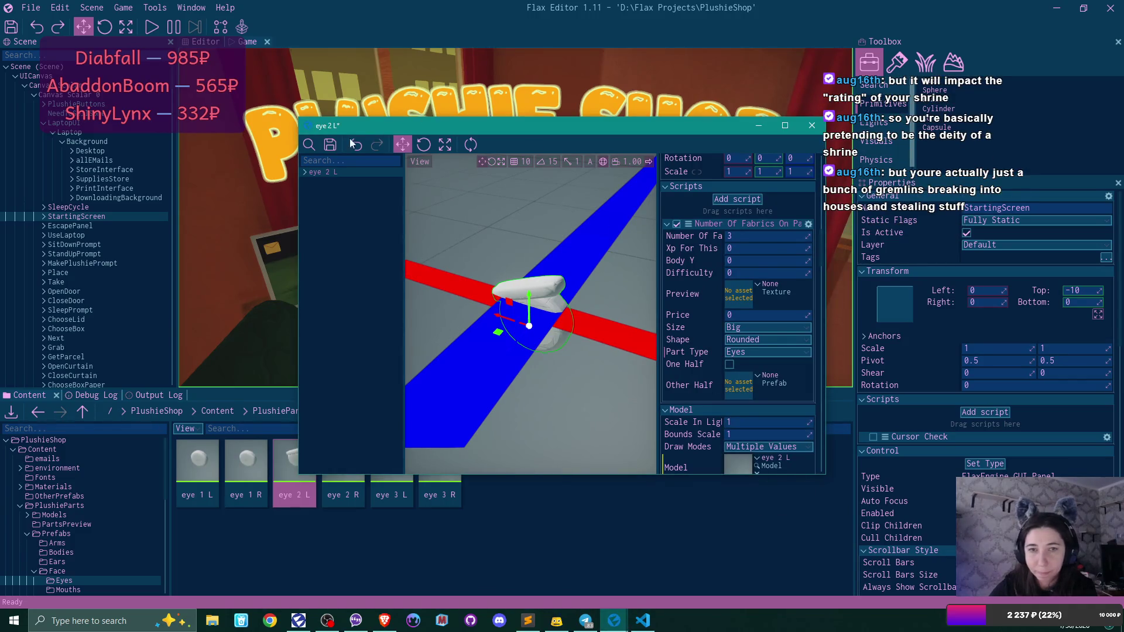
left_click(811, 125)
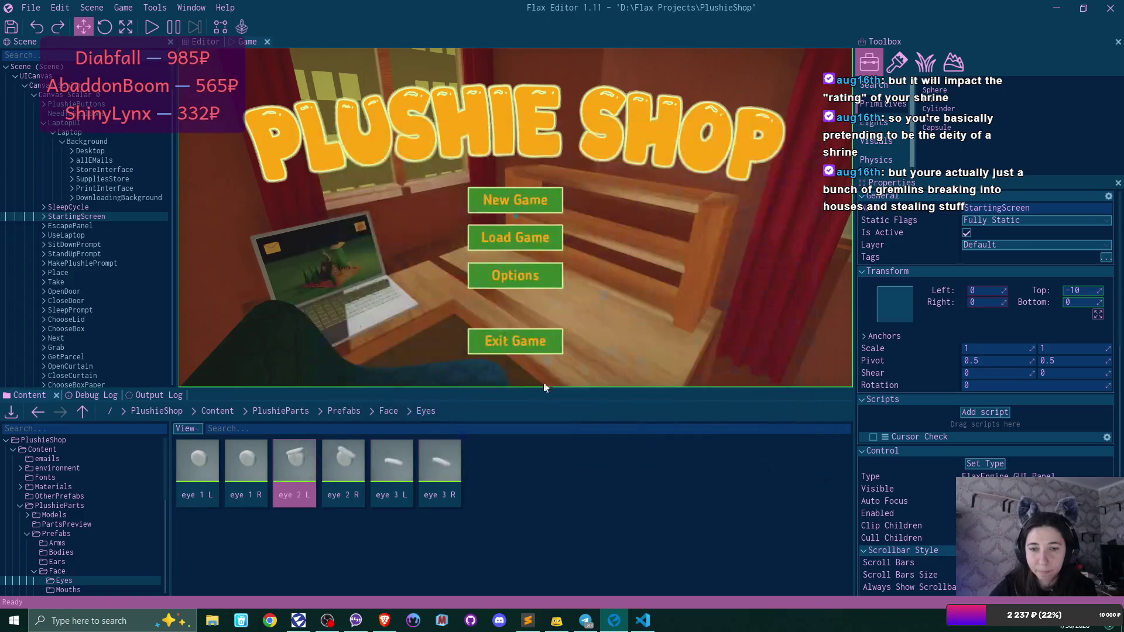
- Set the eye 2 R prefab's Part Type to Eyes
double_click(337, 458)
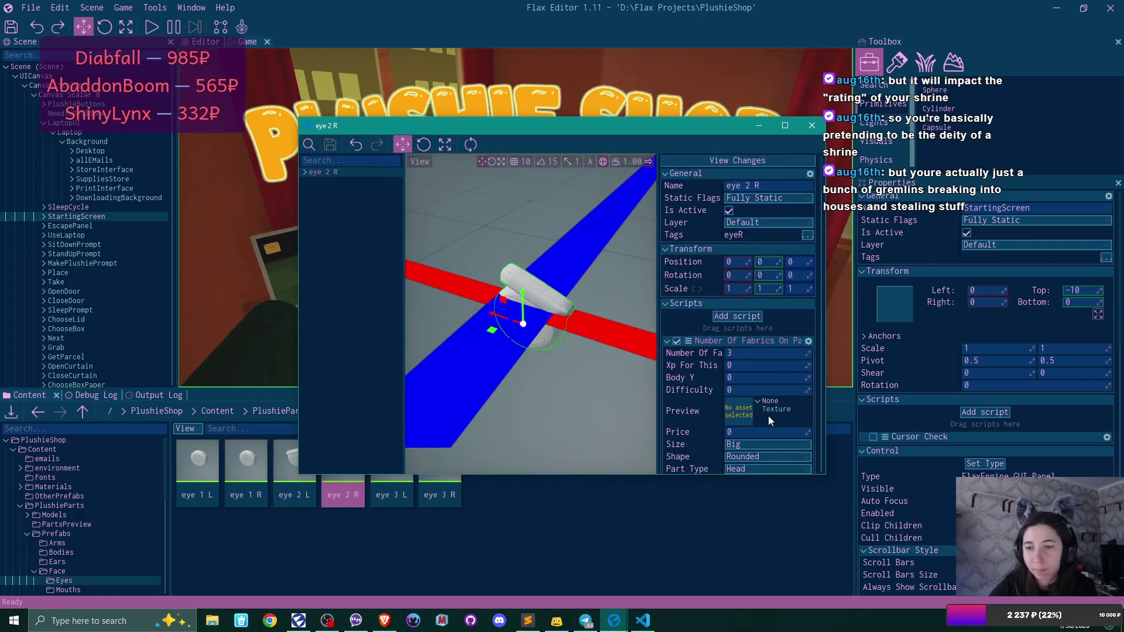
scroll(768, 416, "down", 1)
left_click(766, 440)
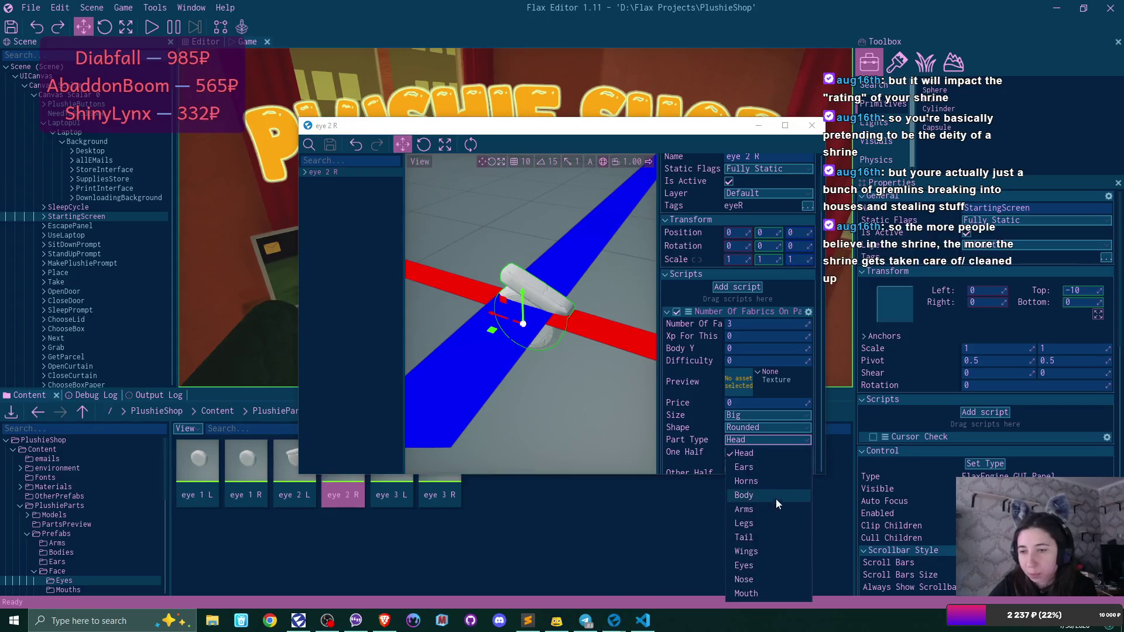
left_click(759, 569)
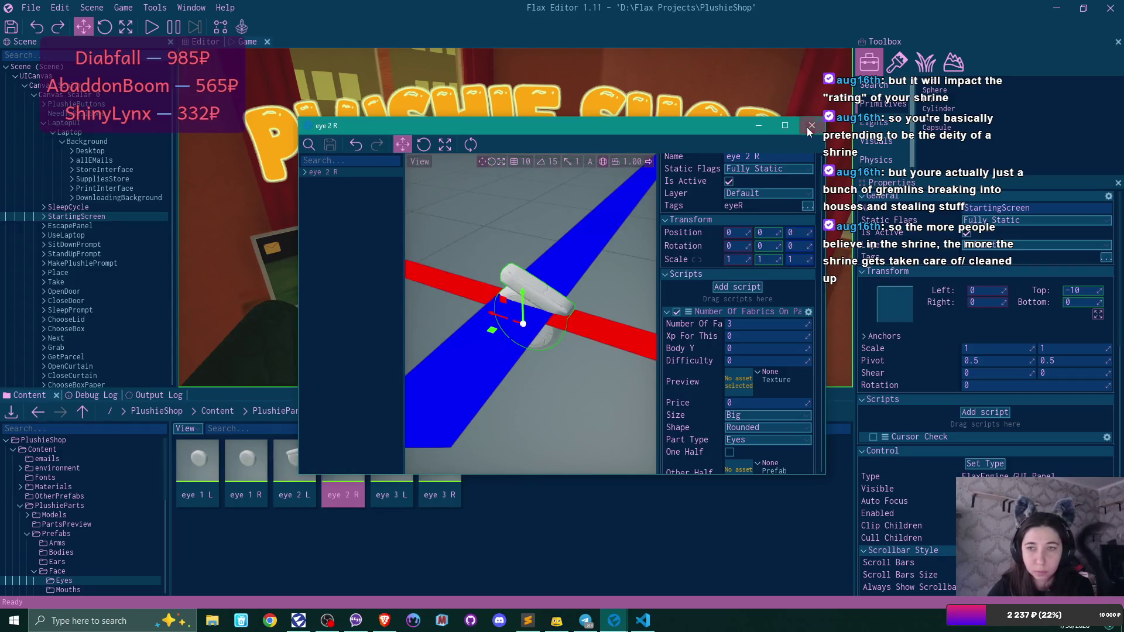
left_click(812, 125)
- Give eye 3 L Size Small and Part Type Eyes, inspecting the model
double_click(399, 467)
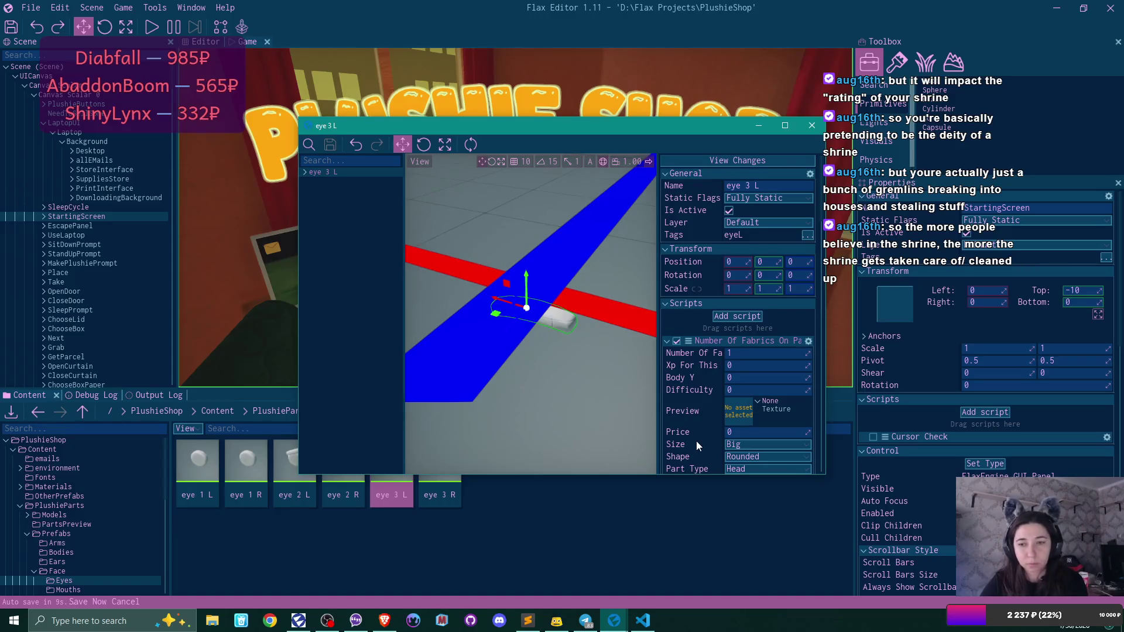
scroll(696, 433, "down", 2)
left_click(739, 388)
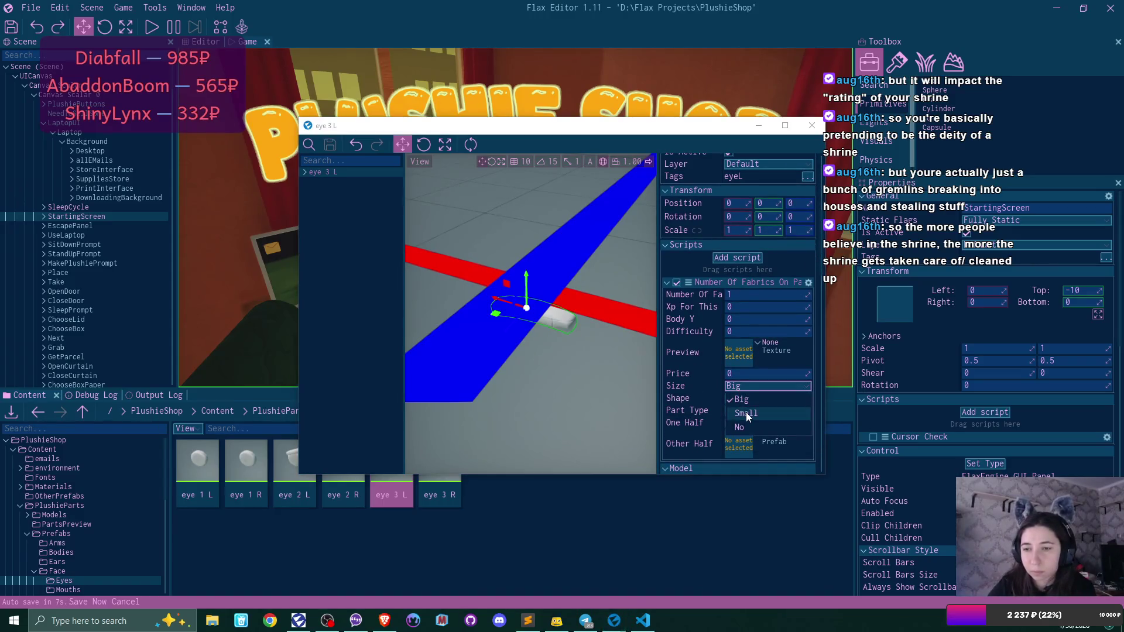
left_click(746, 412)
left_click(746, 412)
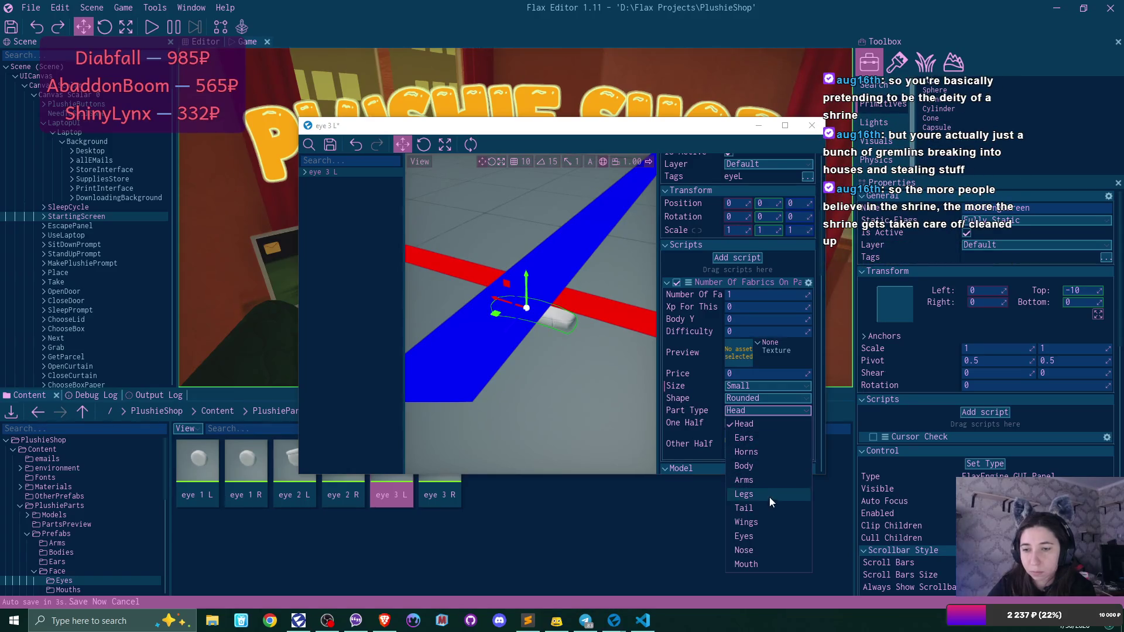
left_click(768, 537)
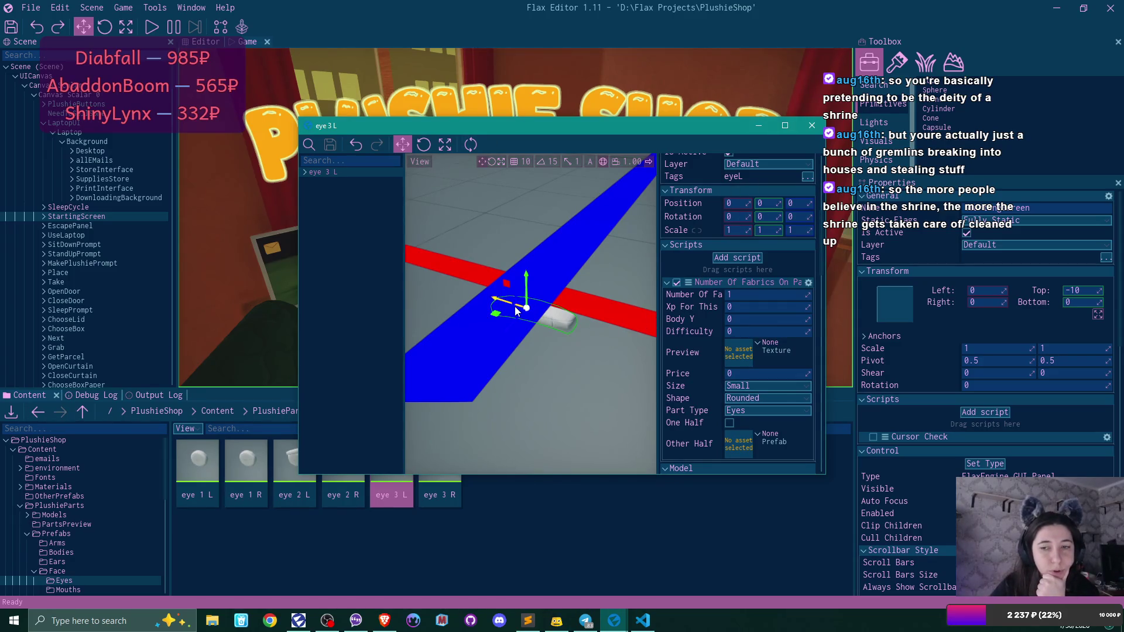
mouse_move(564, 328)
left_mouse_down()
mouse_move(550, 316)
mouse_move(571, 276)
left_mouse_up()
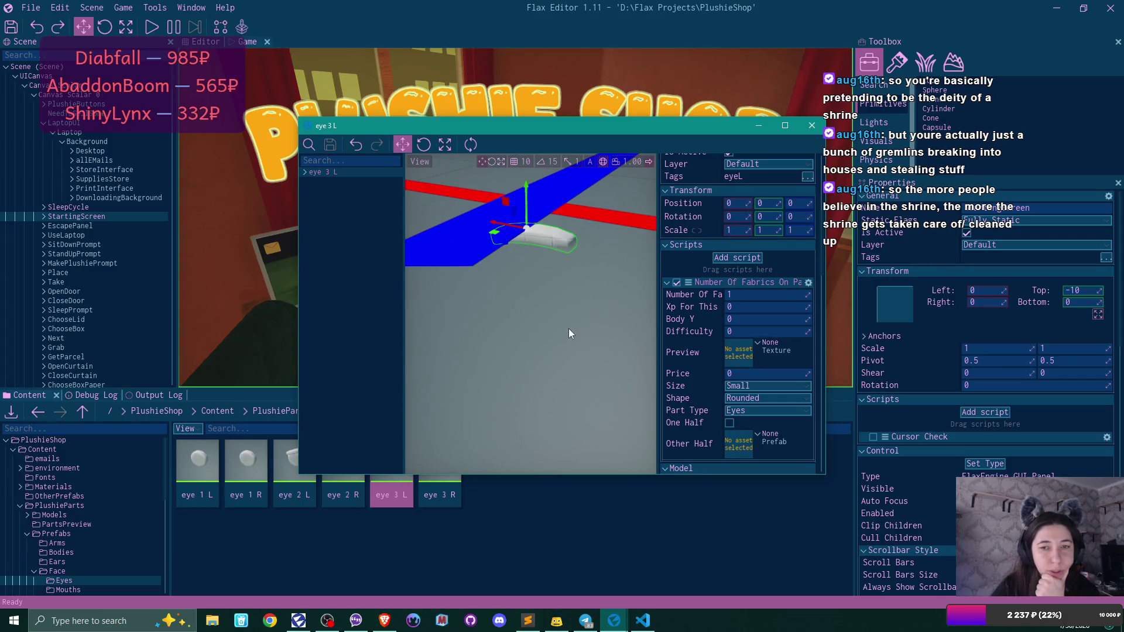
left_click(812, 127)
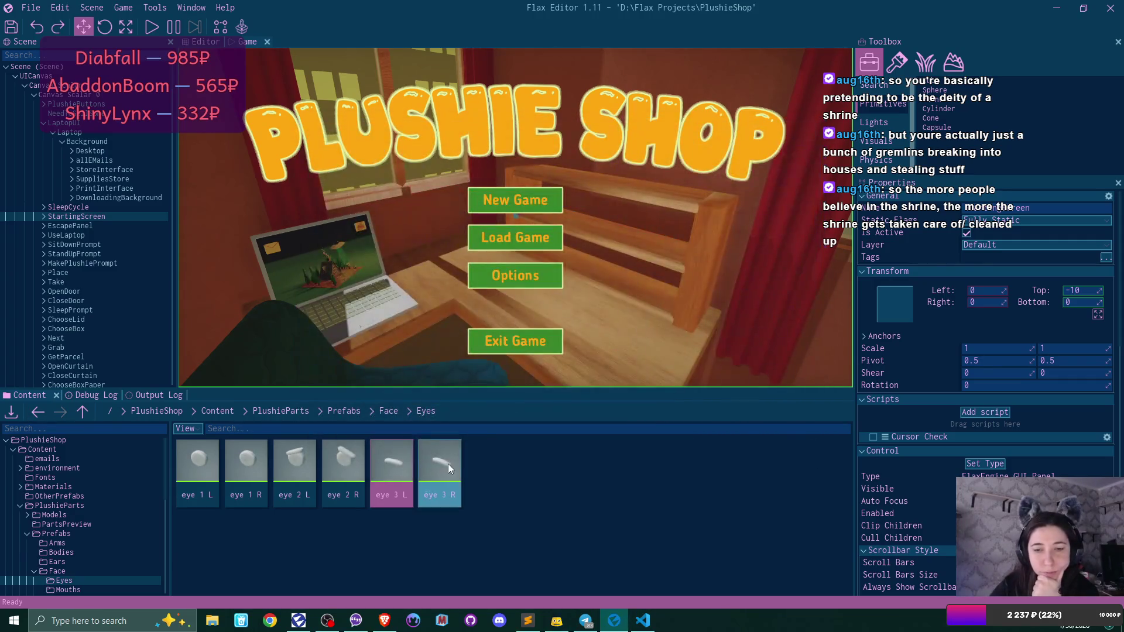
- Give eye 3 R Size Small and Part Type Eyes, save, and return to the Face folder
double_click(448, 463)
scroll(795, 328, "down", 4)
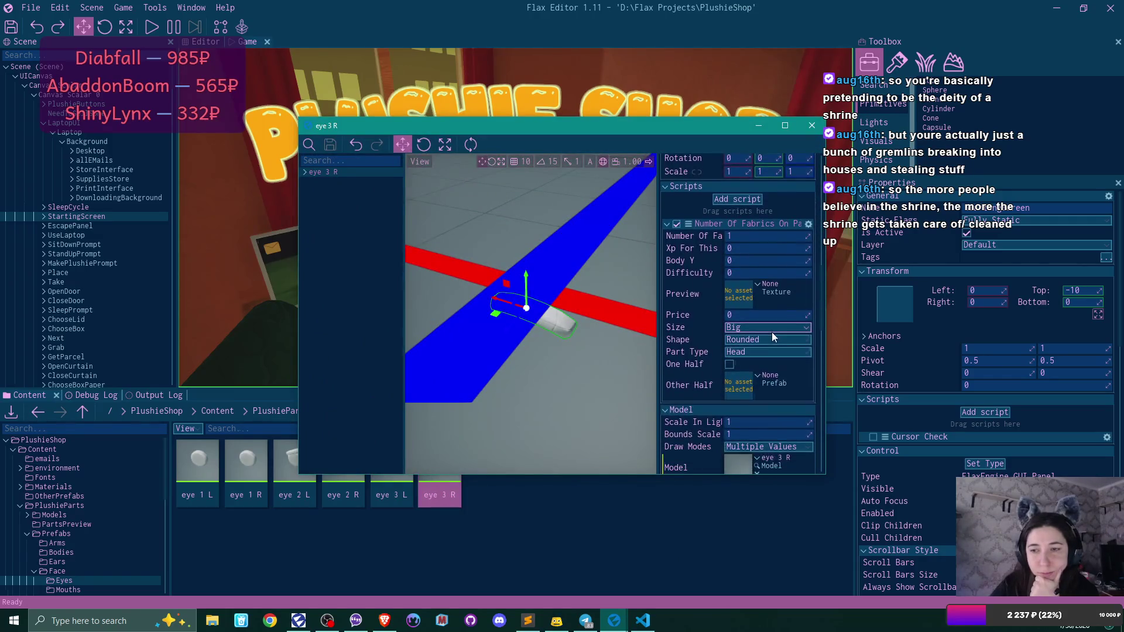
left_click(757, 329)
left_click(753, 359)
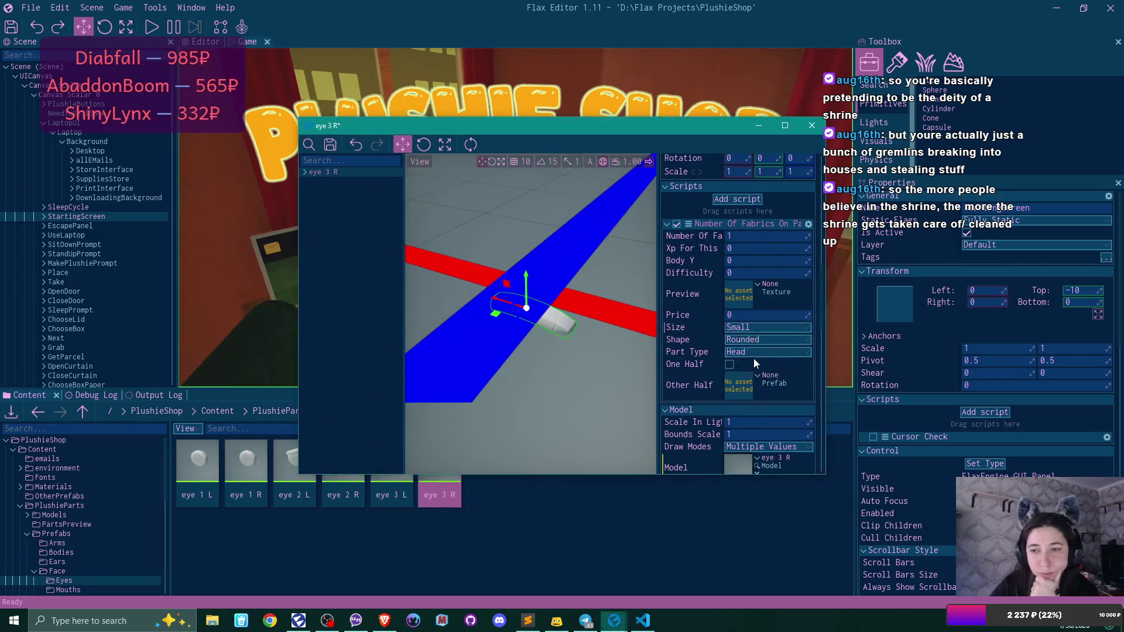
left_click(749, 353)
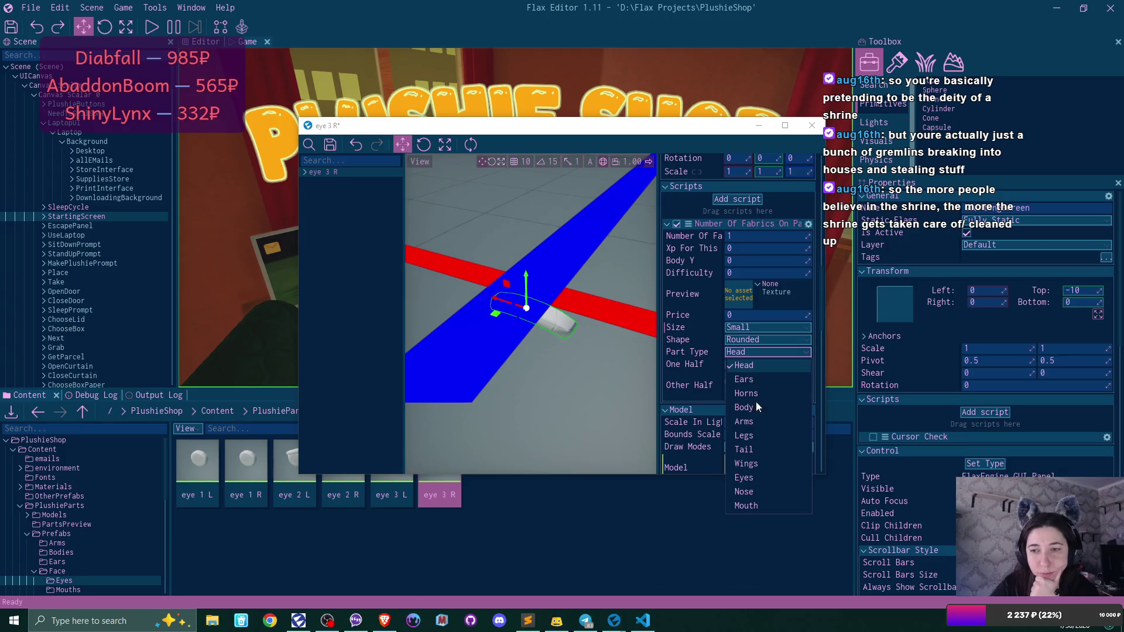
left_click(757, 476)
left_click(331, 147)
left_click(812, 126)
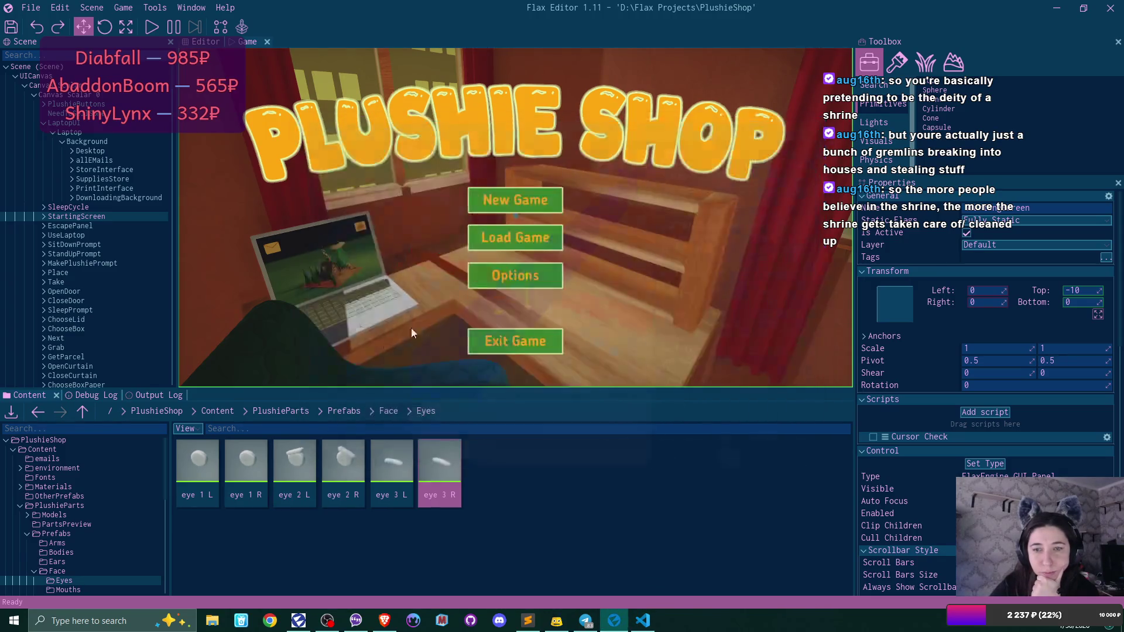
left_click(397, 410)
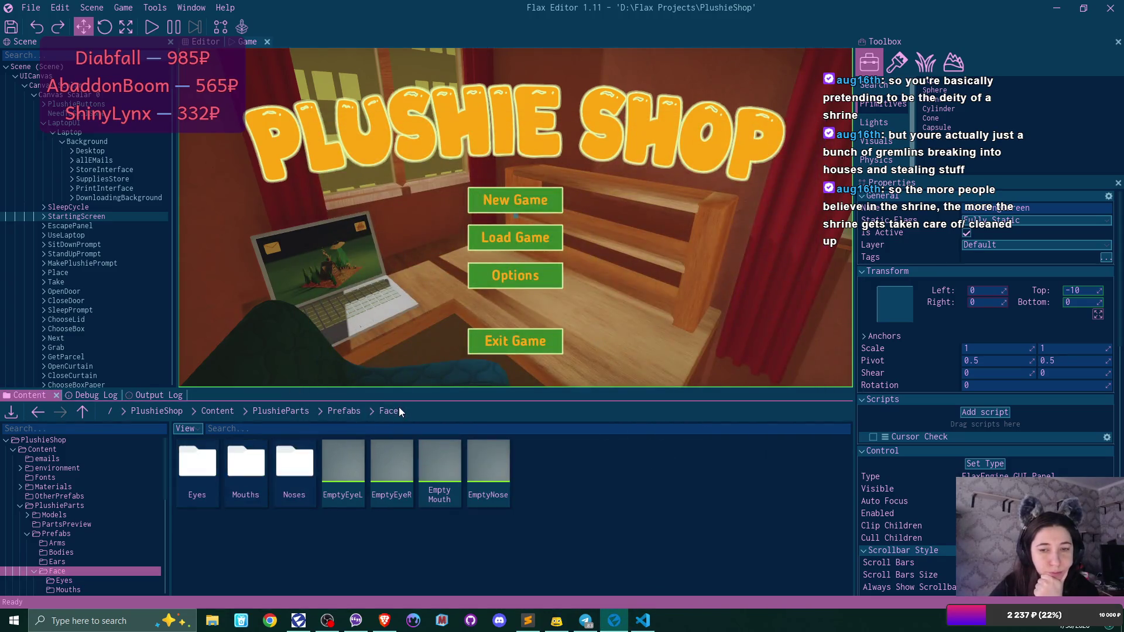
- In the Mouths folder, give mouth 1 Size Small, Part Type Mouth, Shape Rounded, and save
double_click(245, 462)
double_click(194, 462)
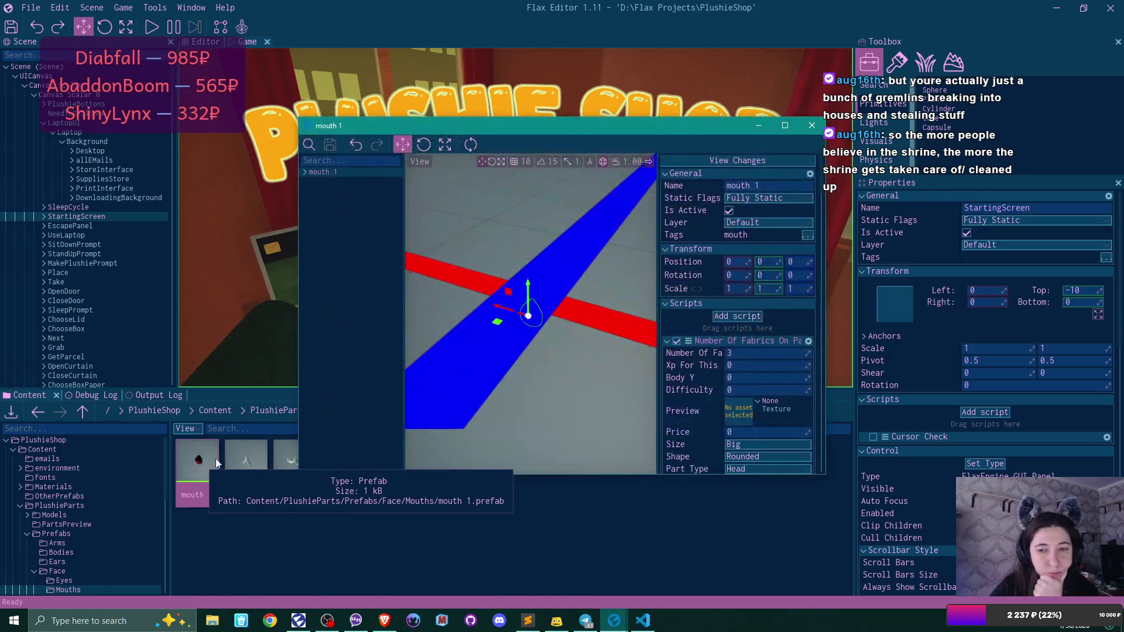
scroll(753, 341, "down", 3)
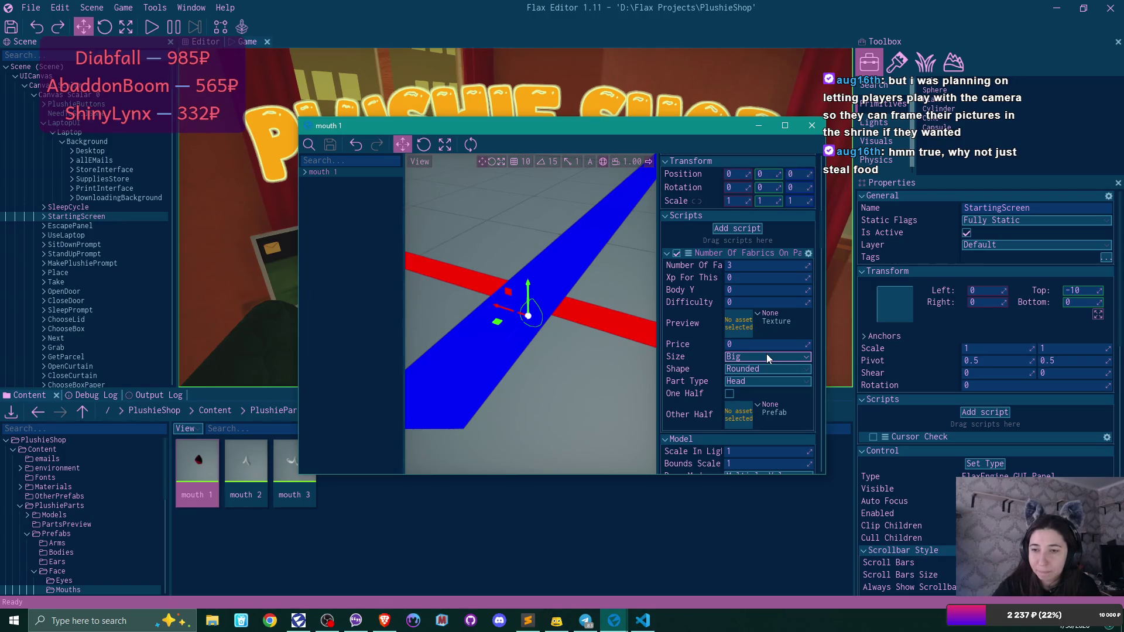
left_click(767, 354)
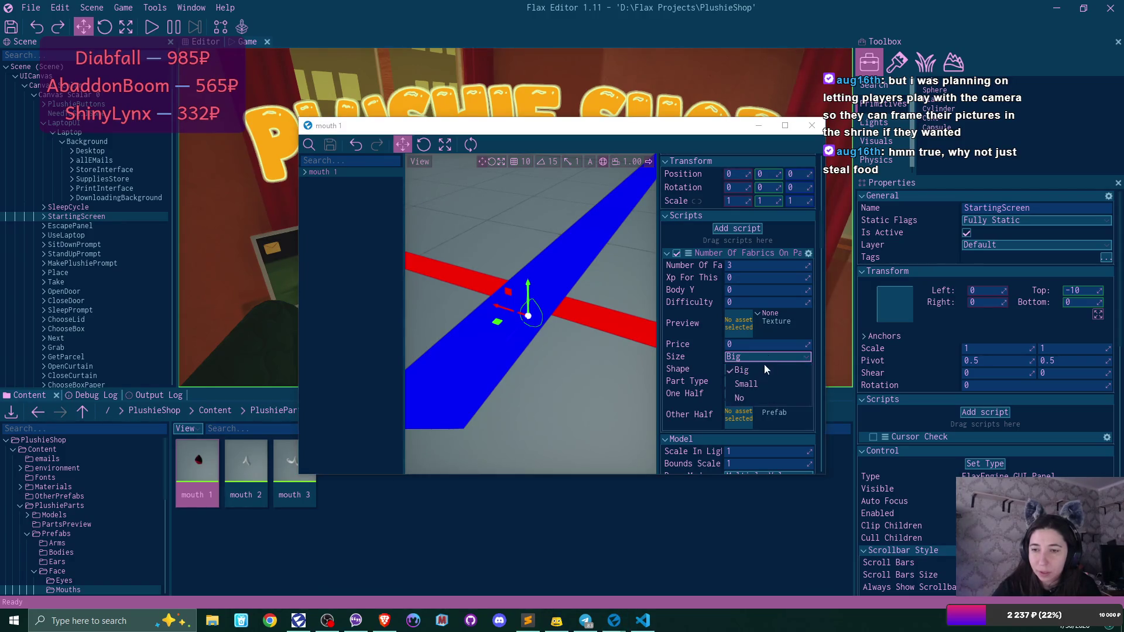
left_click(763, 381)
left_click(763, 381)
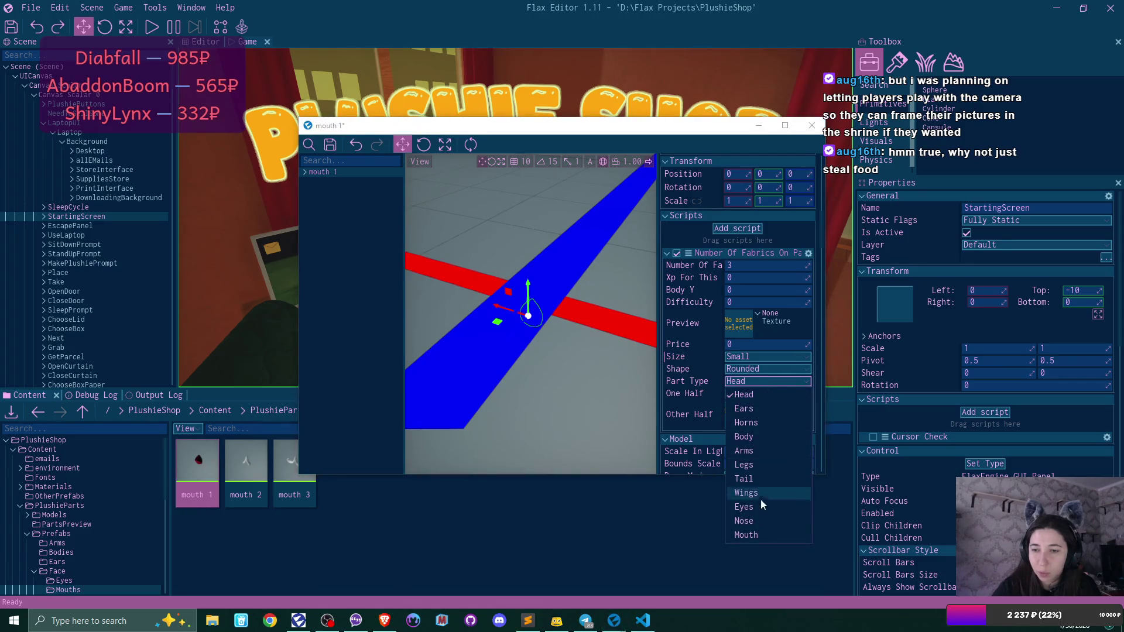
left_click(764, 532)
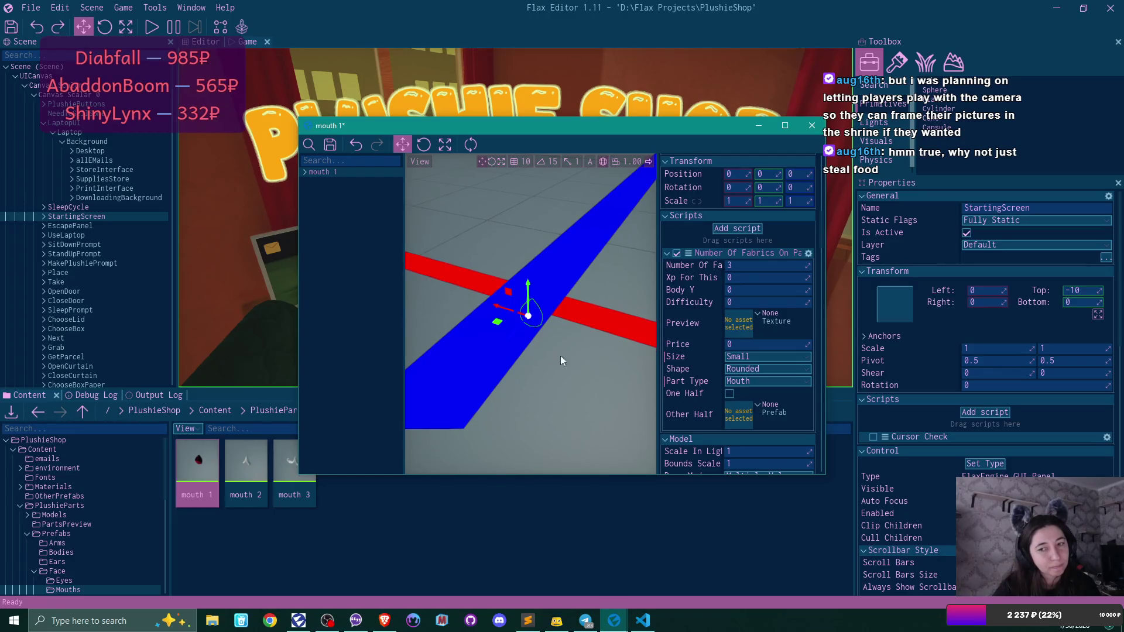
left_click(789, 369)
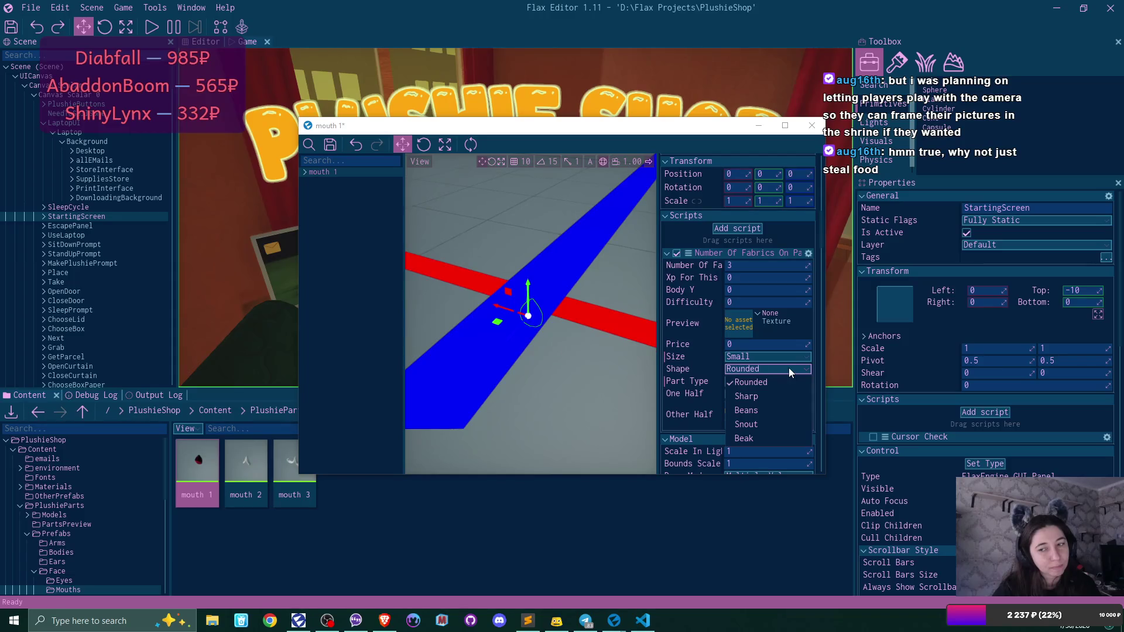
left_click(788, 368)
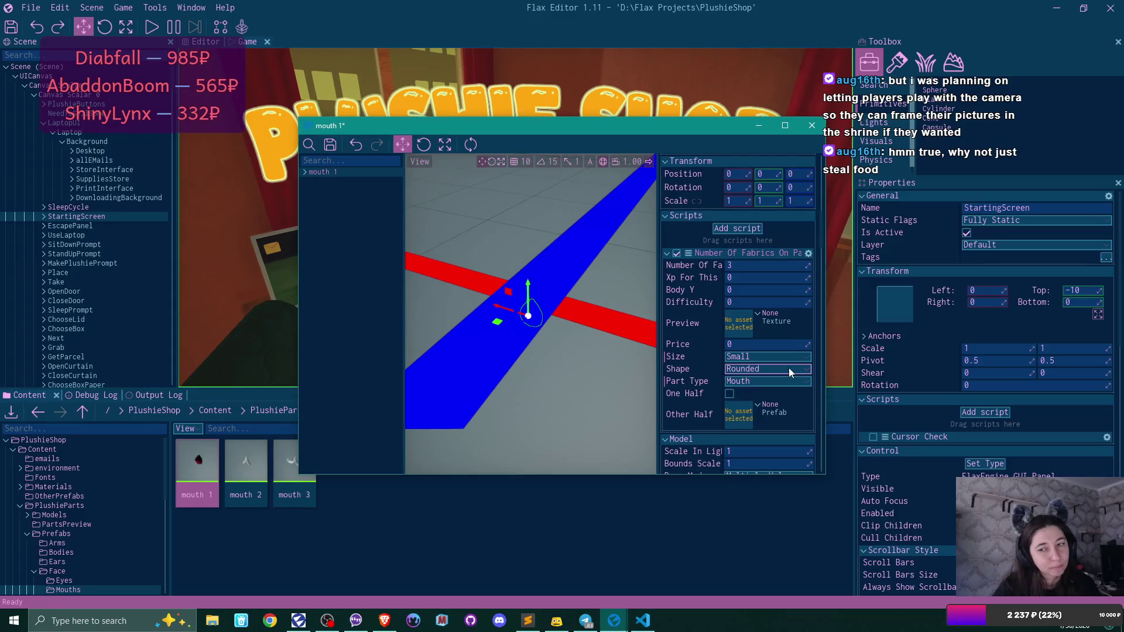
left_click(328, 148)
left_click(811, 126)
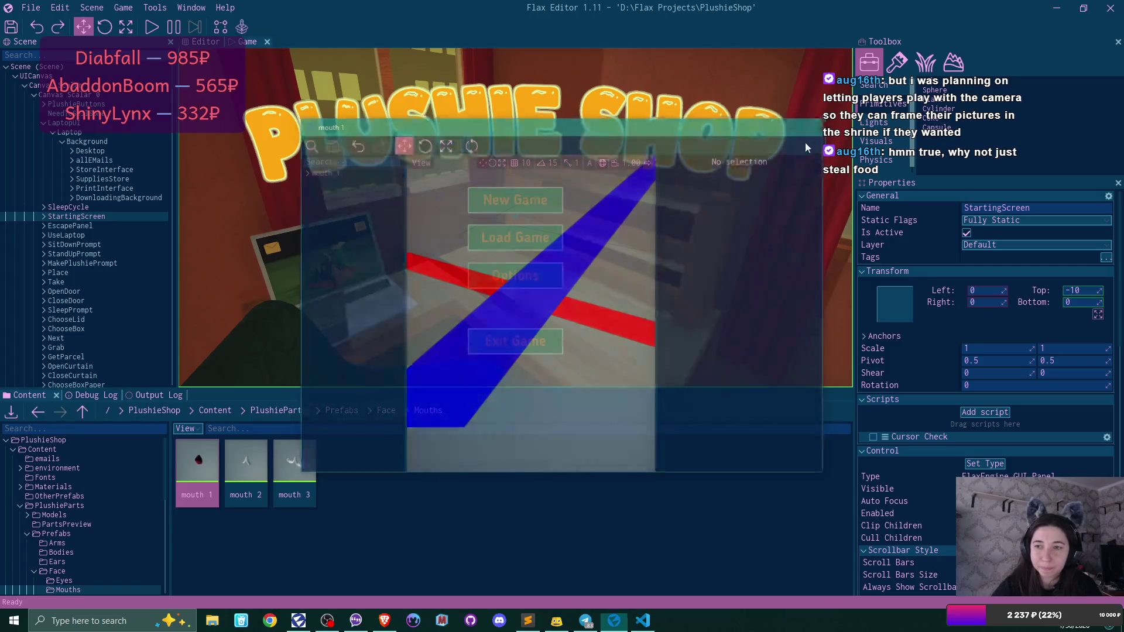
- Give mouth 2 Size Small, Shape Sharp and Part Type Mouth, then save and close it
double_click(253, 470)
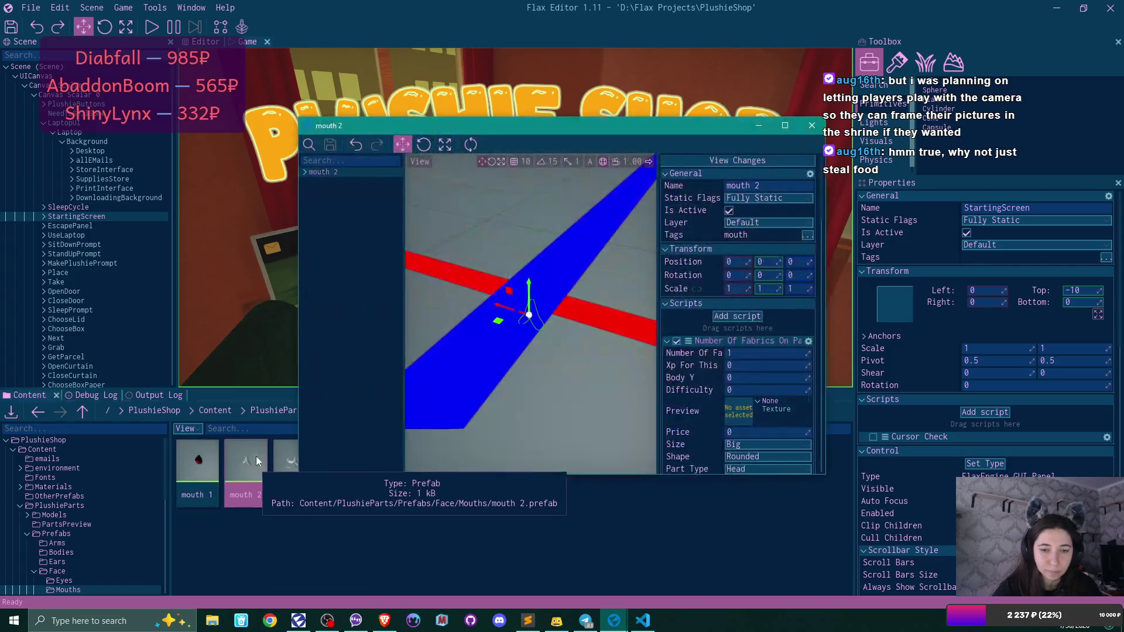
scroll(764, 384, "down", 2)
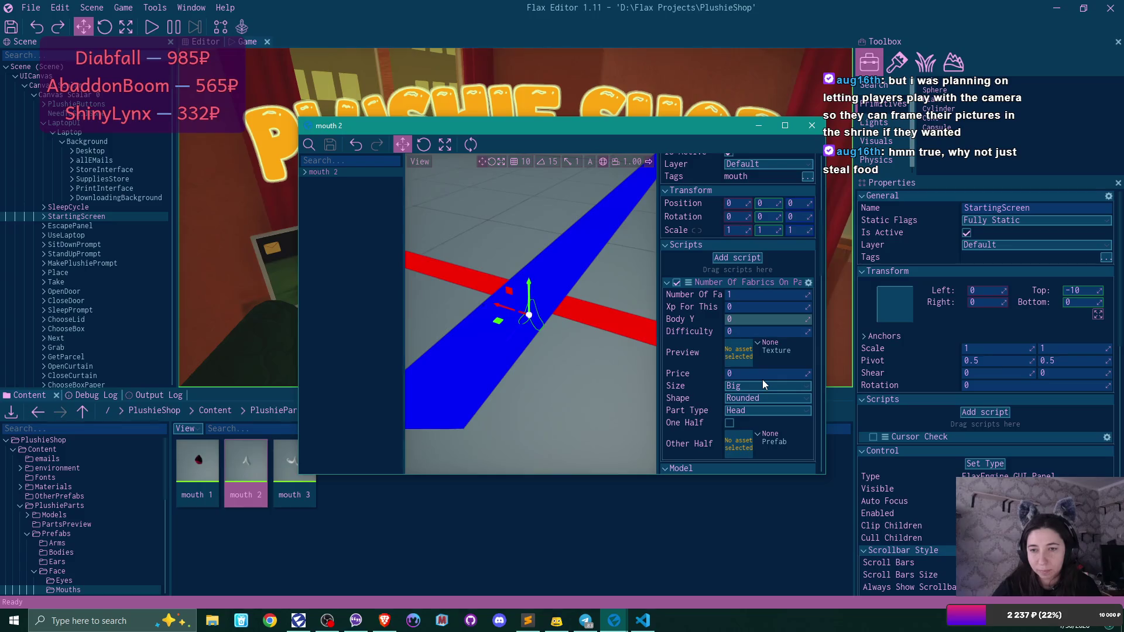
left_click(761, 385)
left_click(760, 416)
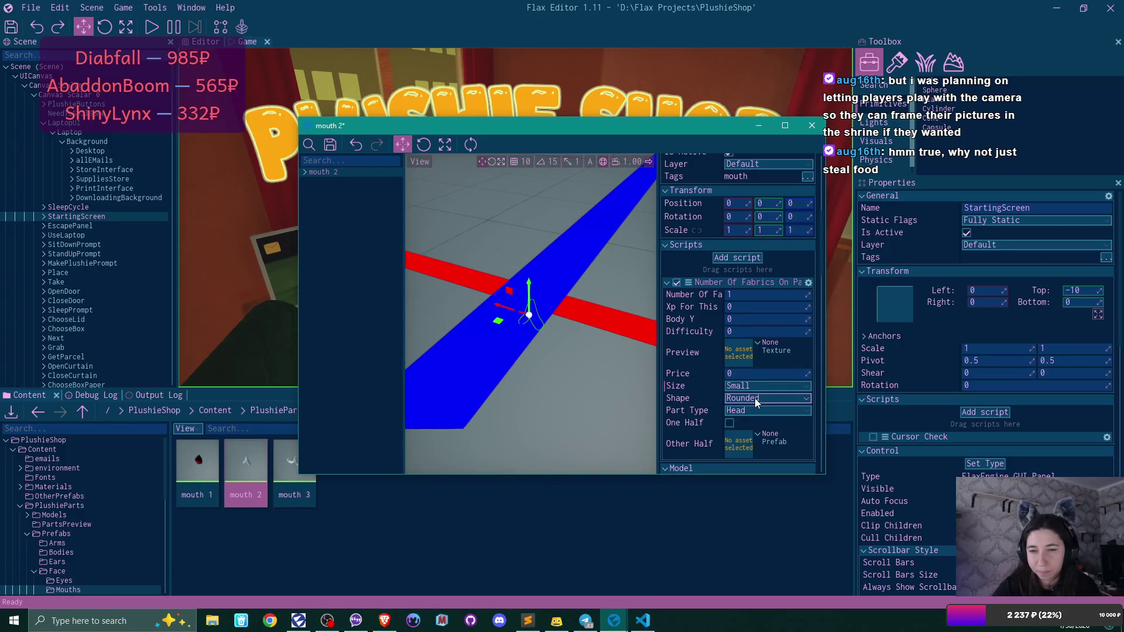
left_click(754, 398)
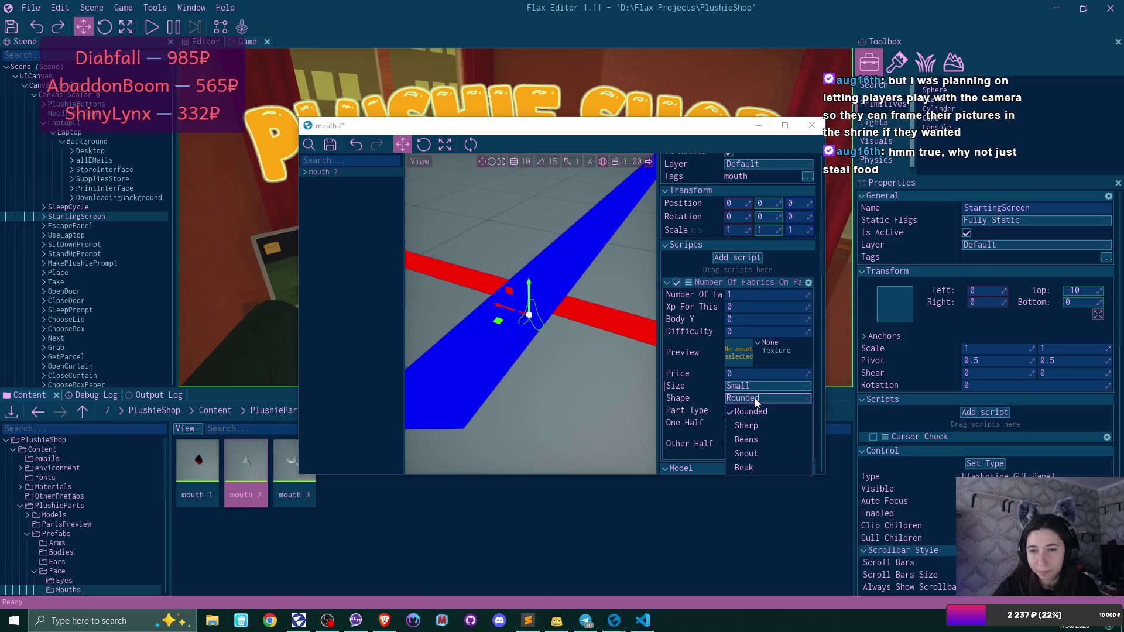
left_click(758, 429)
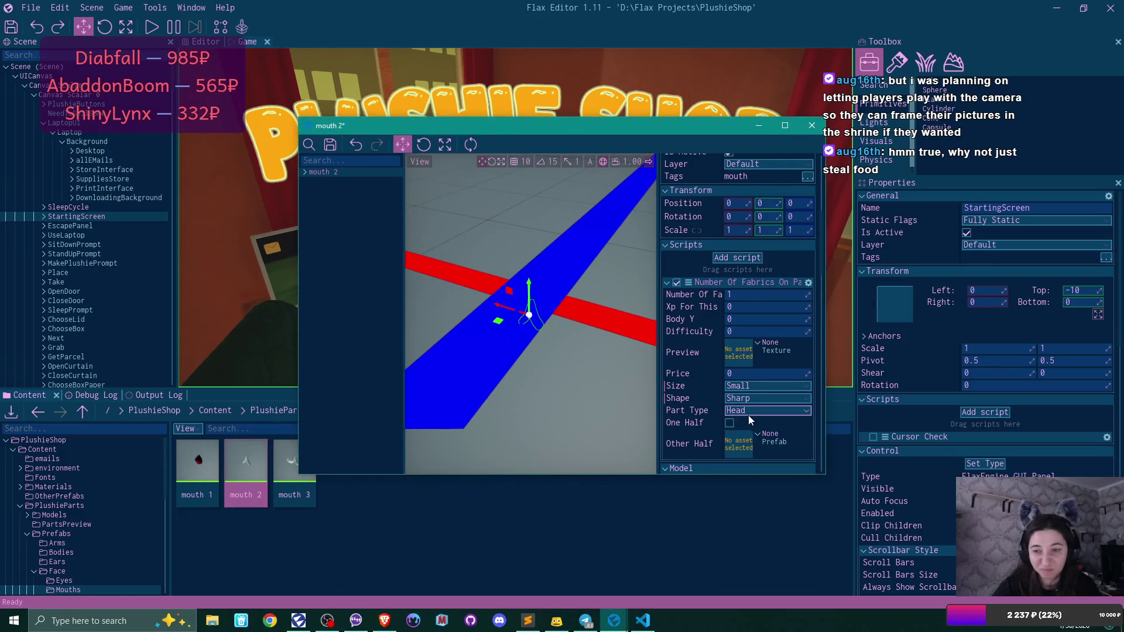
left_click(748, 412)
left_click(761, 562)
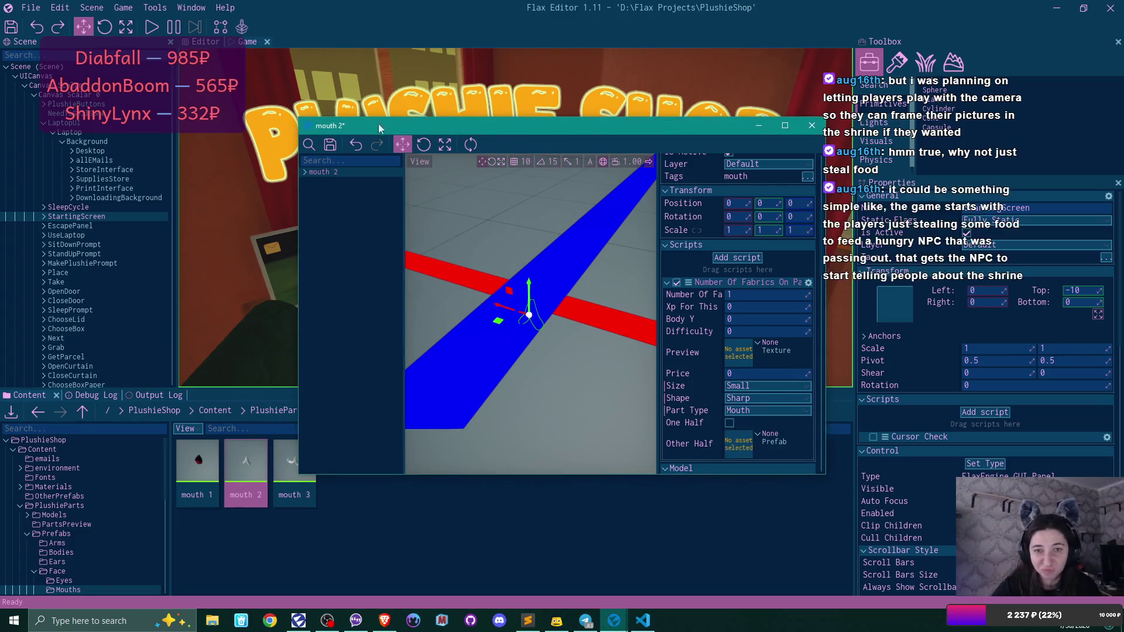
left_click(331, 150)
left_click(811, 126)
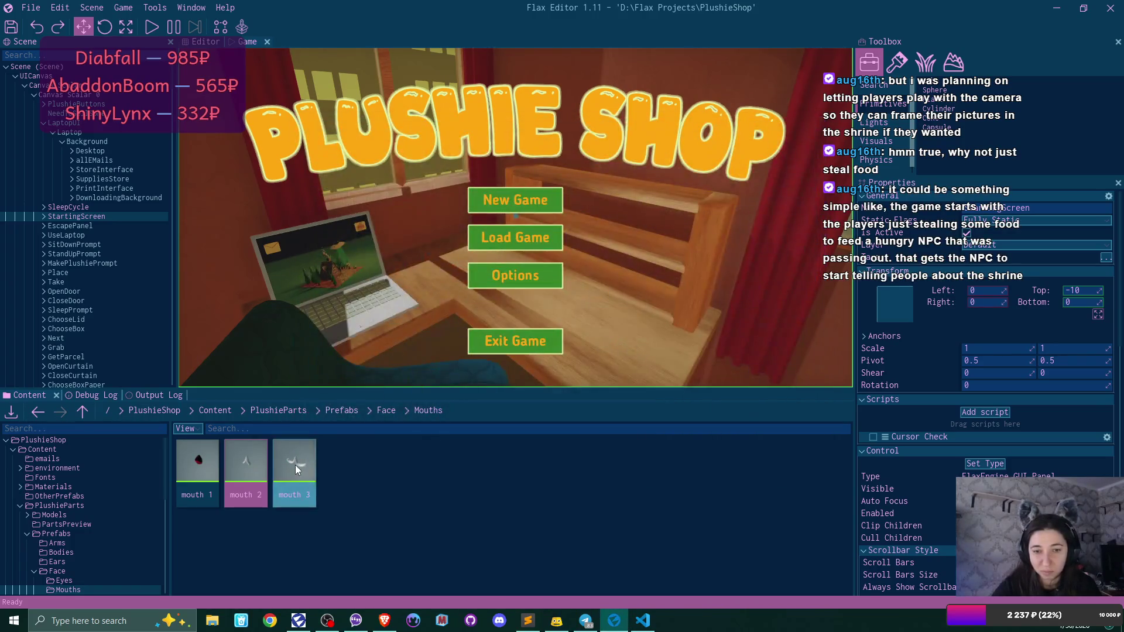
- Give mouth 3 Size Small, Shape Rounded and Part Type Mouth, then save and close it
double_click(295, 465)
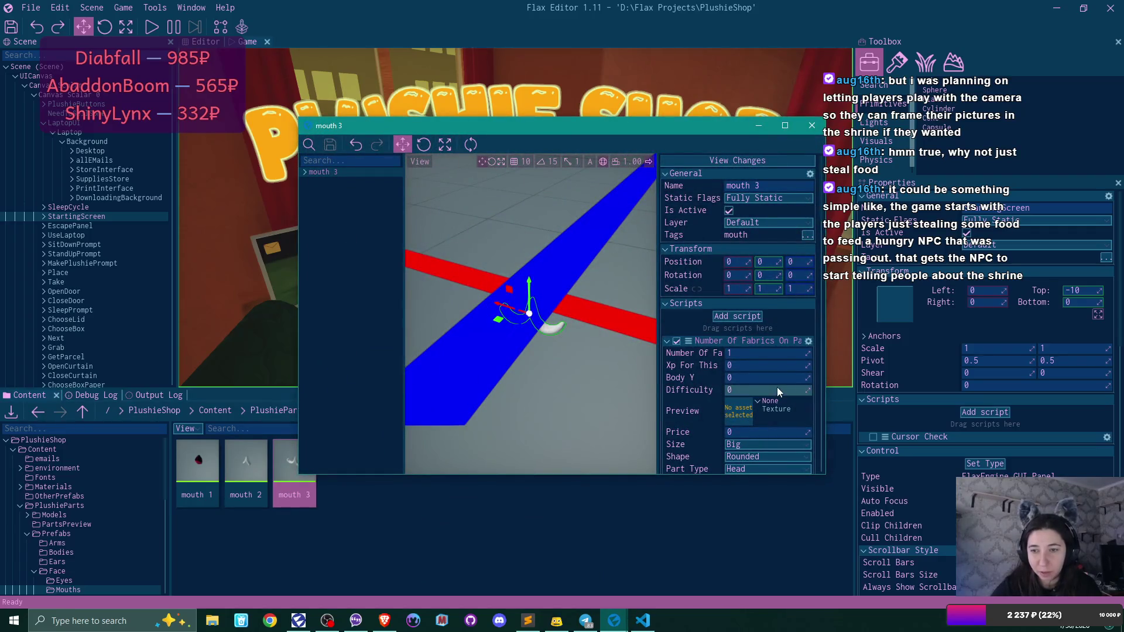
scroll(769, 388, "down", 3)
left_click(733, 357)
left_click(750, 380)
left_click(751, 383)
left_click(747, 371)
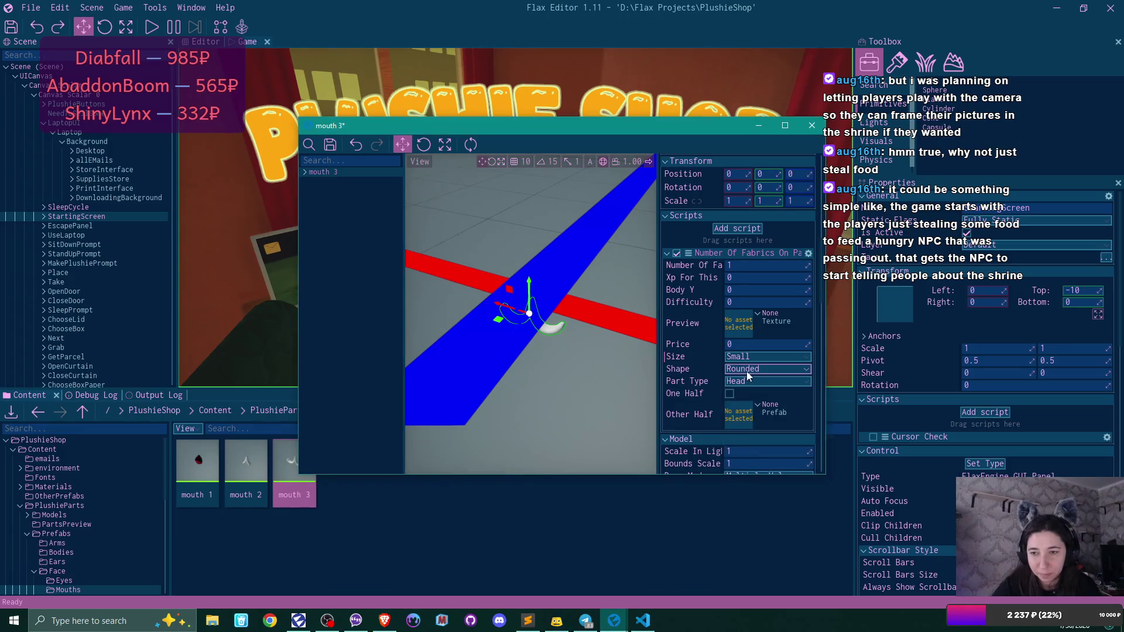
left_click(747, 371)
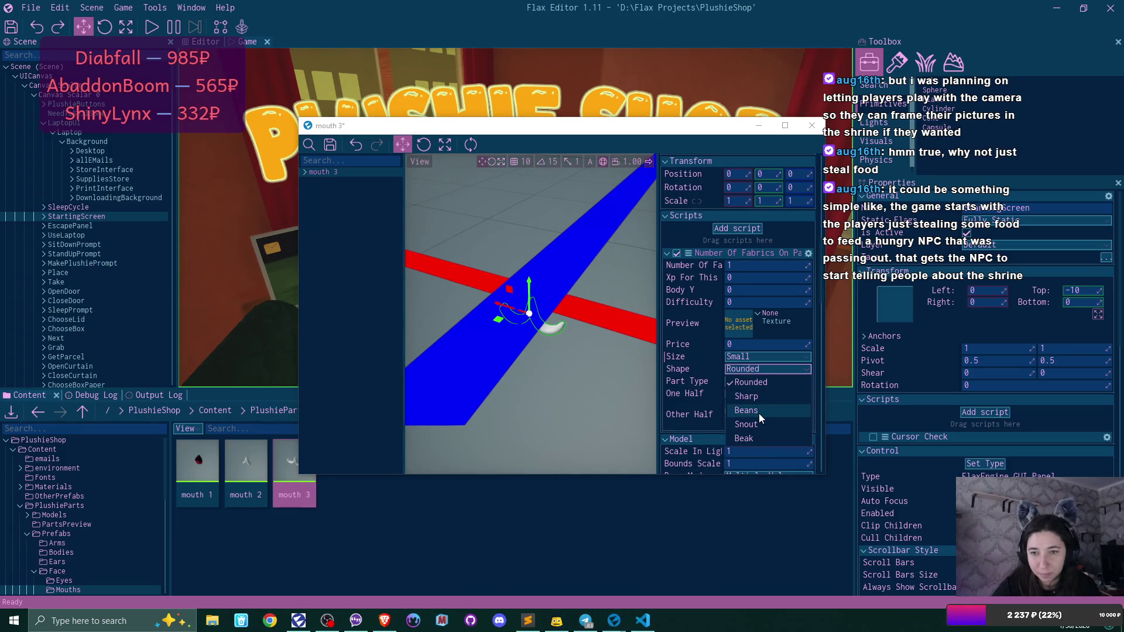
left_click(744, 368)
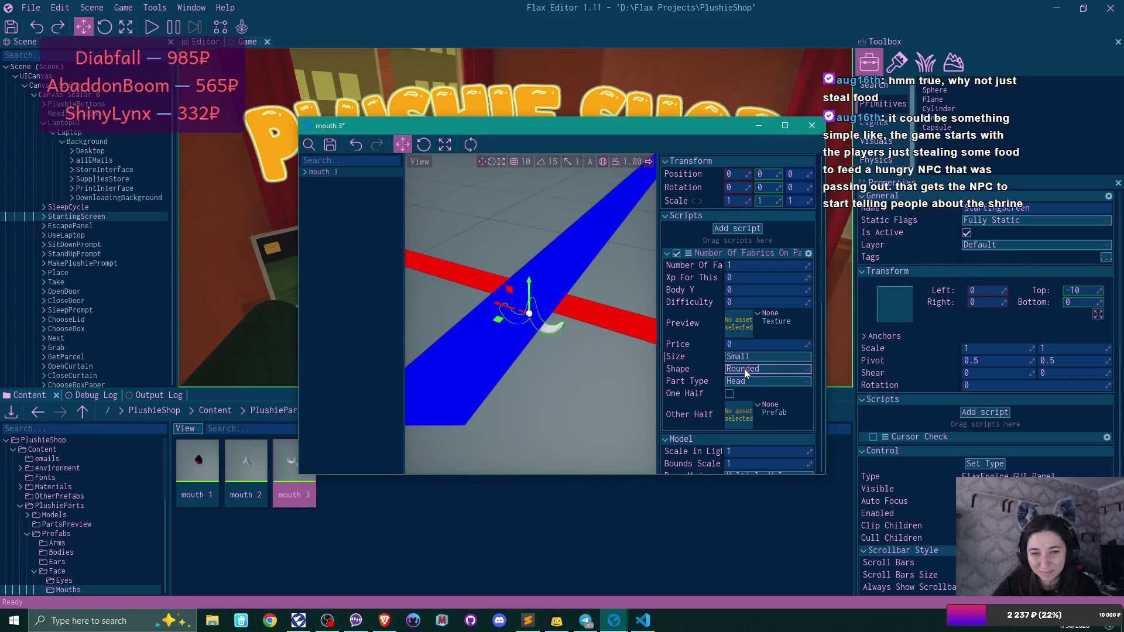
left_click(747, 383)
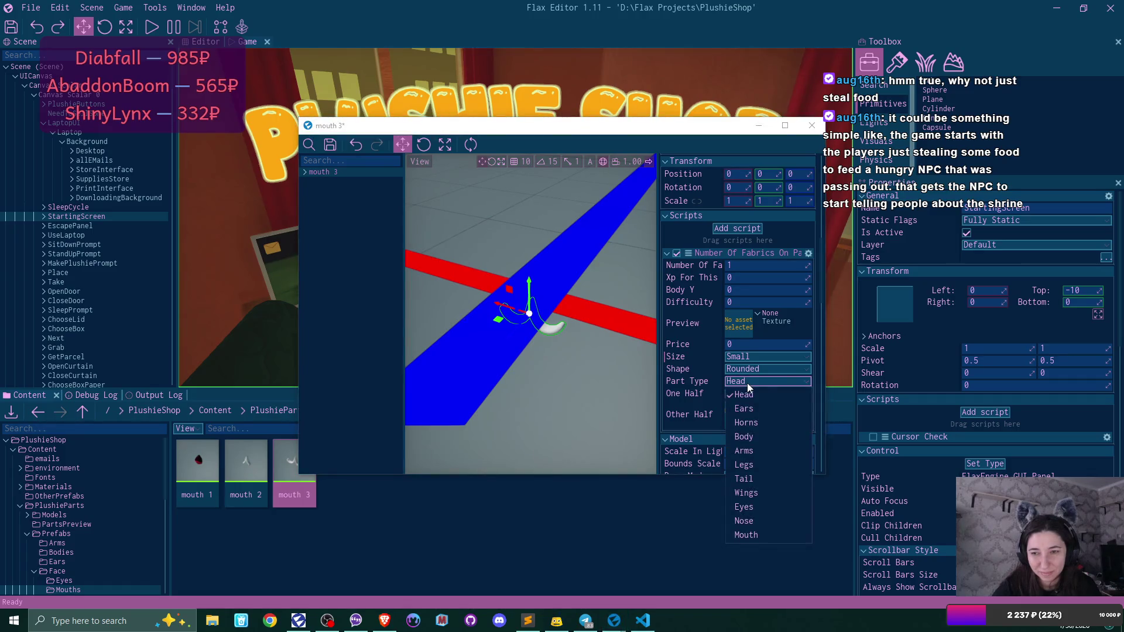
left_click(746, 534)
left_click(330, 144)
left_click(812, 125)
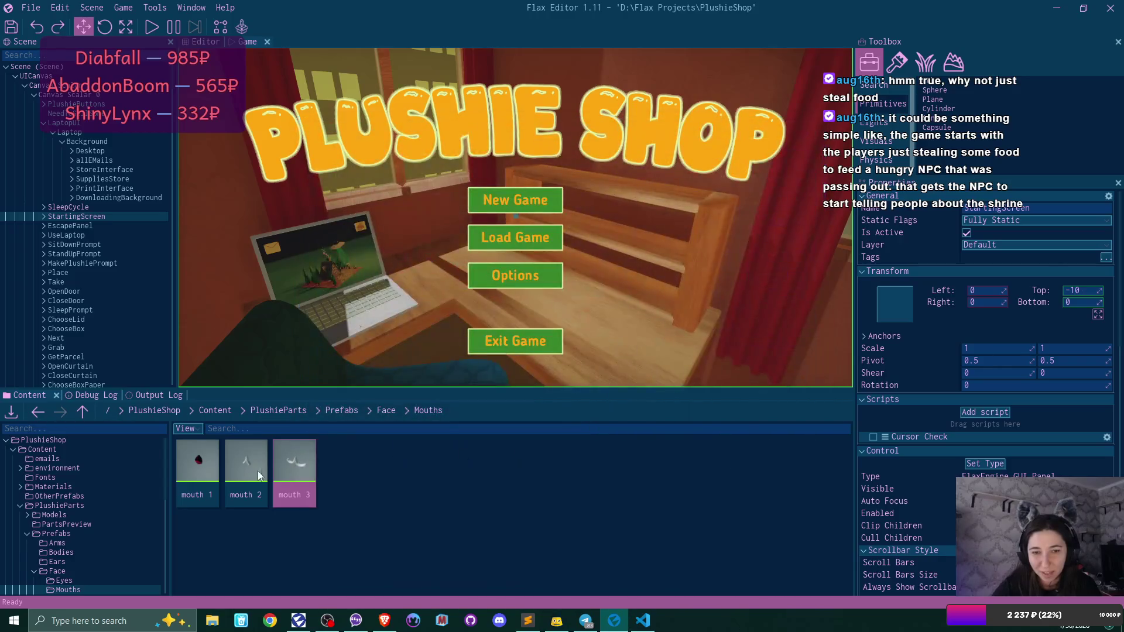
- Switch mouth 2's Shape back to Rounded, close it, and return to the Face folder
double_click(241, 469)
left_click_drag(498, 346, 502, 366)
mouse_move(554, 298)
left_mouse_down()
mouse_move(554, 278)
mouse_move(554, 298)
left_mouse_up()
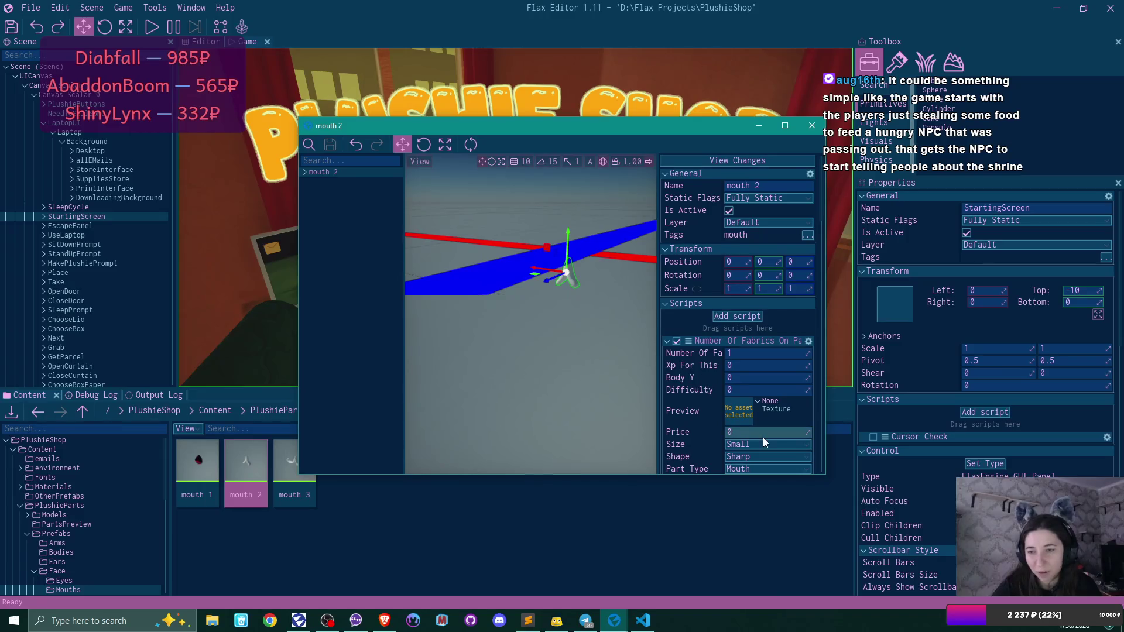
scroll(737, 363, "down", 2)
left_click(767, 398)
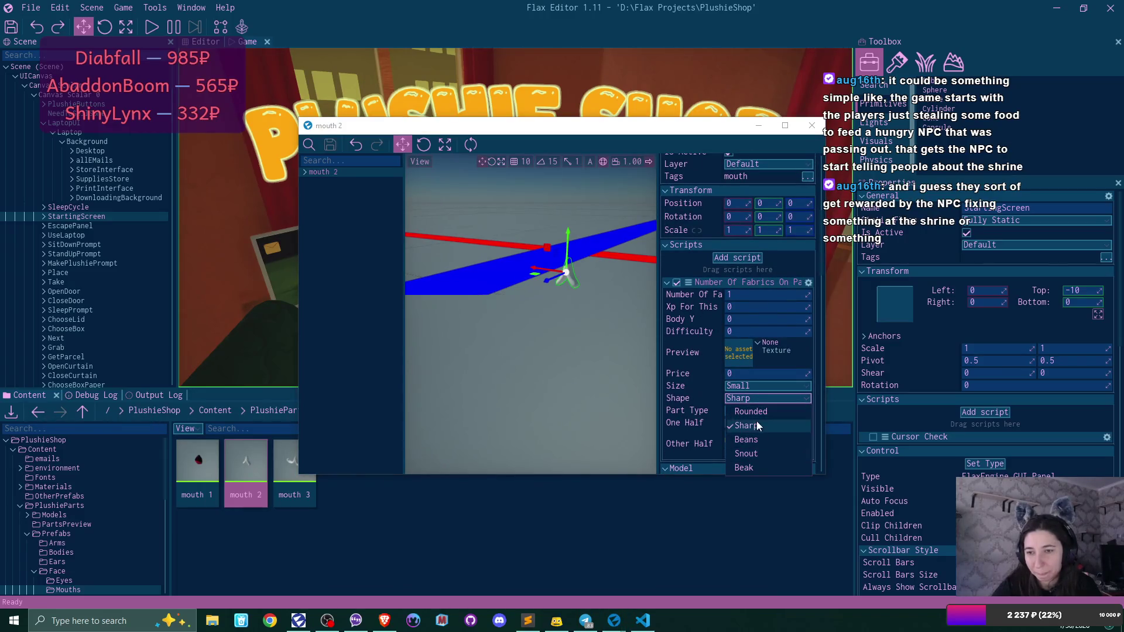
left_click(755, 412)
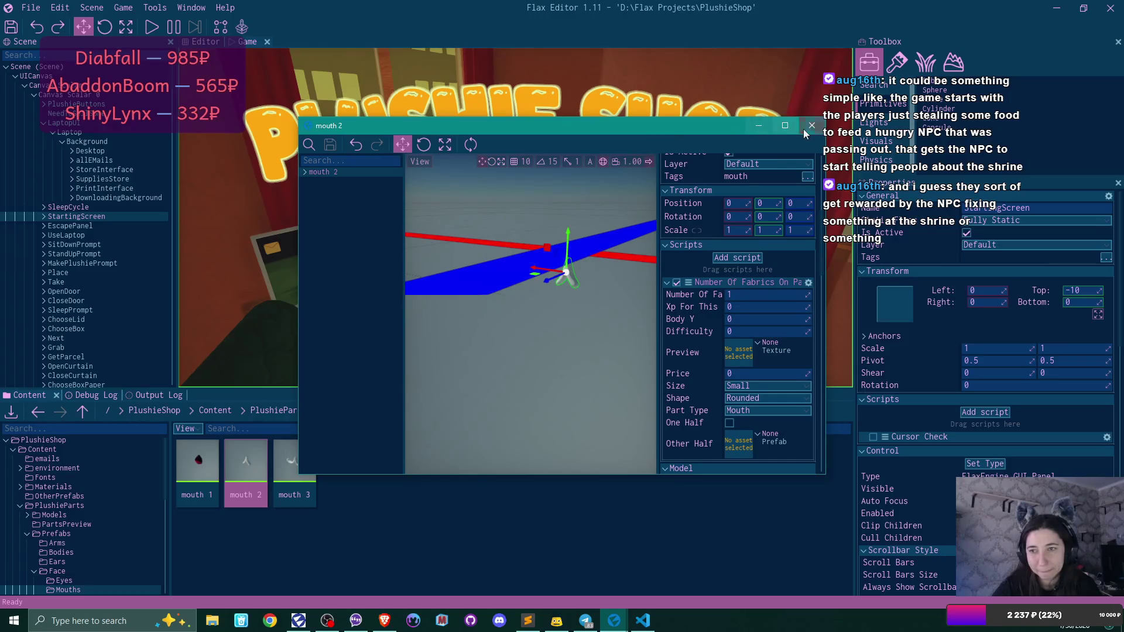
left_click(812, 125)
left_click(386, 411)
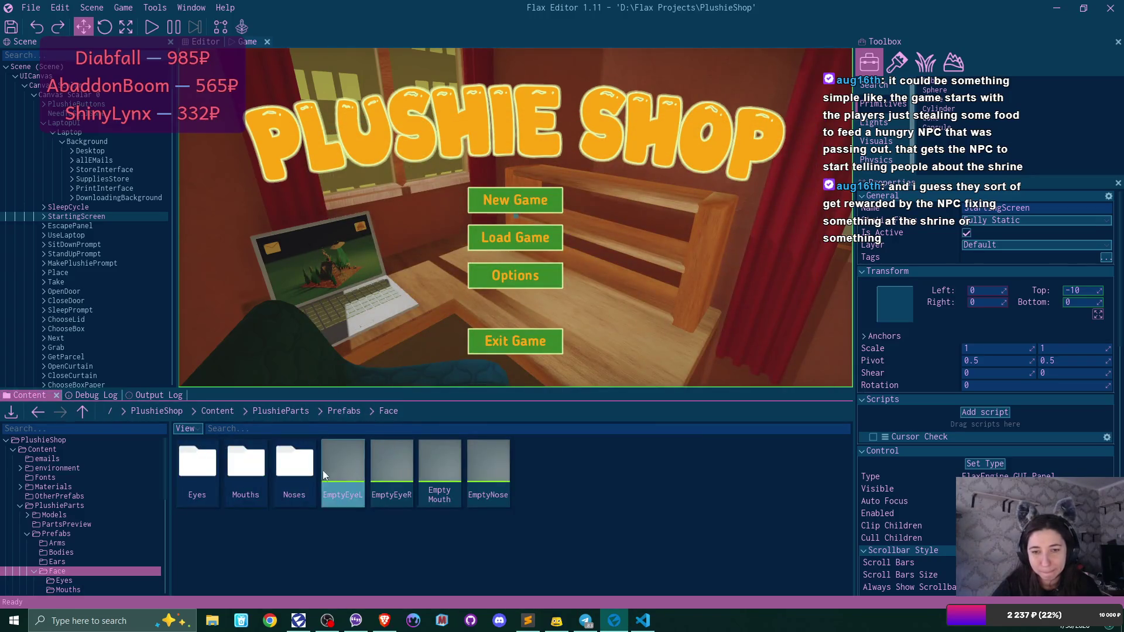
- In the Noses folder, make nose 1 a Small Nose part, then save and close it
double_click(297, 467)
left_click(204, 464)
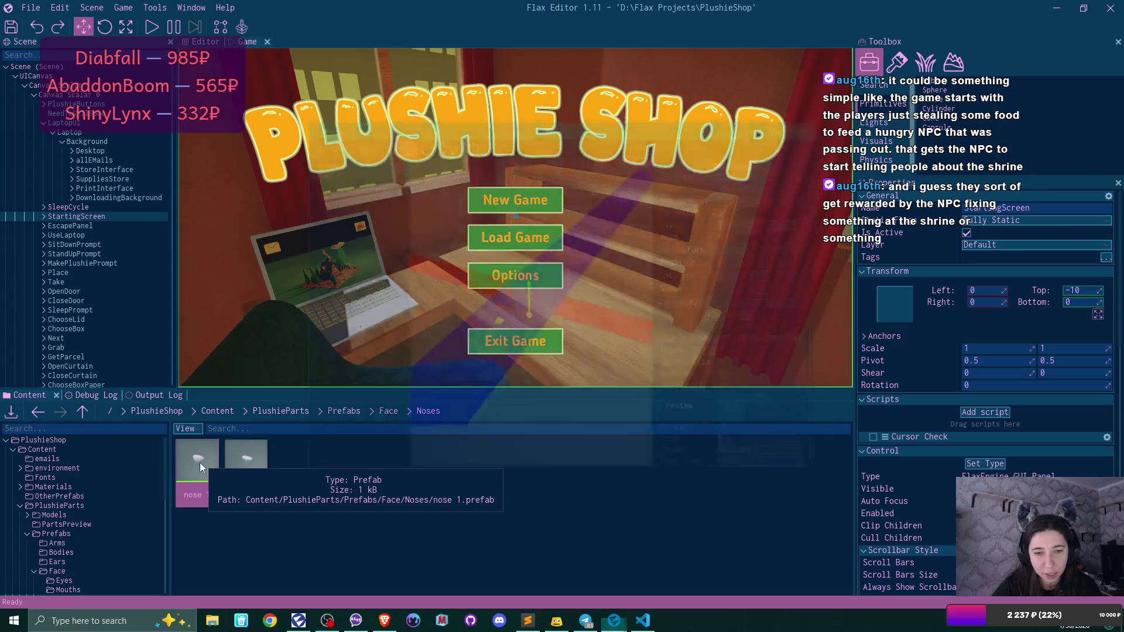
double_click(199, 463)
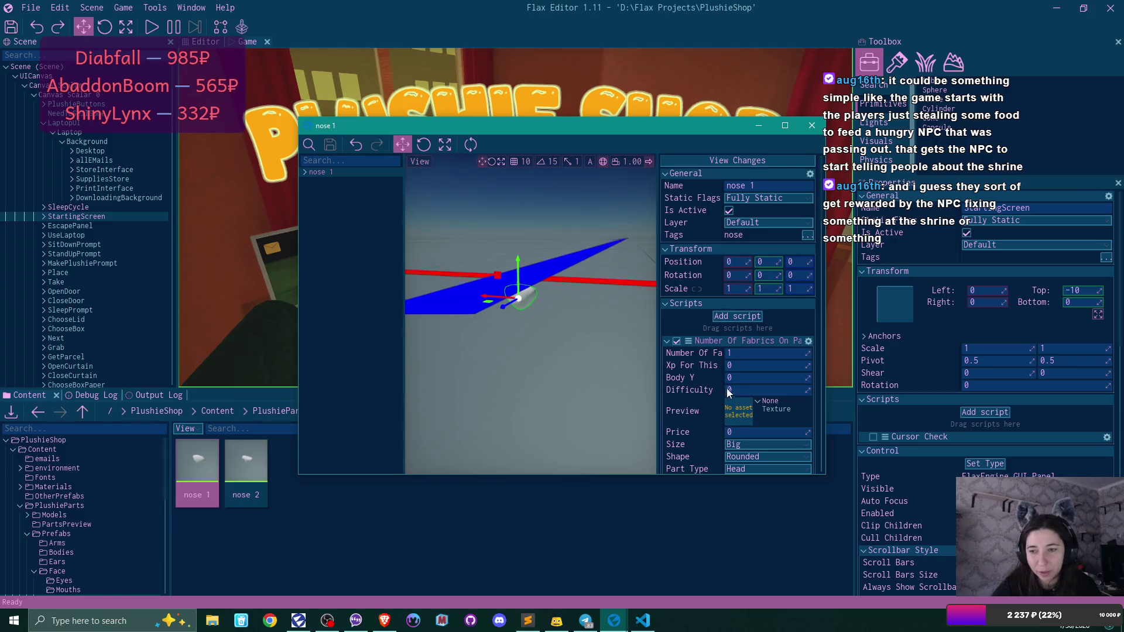
scroll(726, 388, "down", 3)
left_click(747, 388)
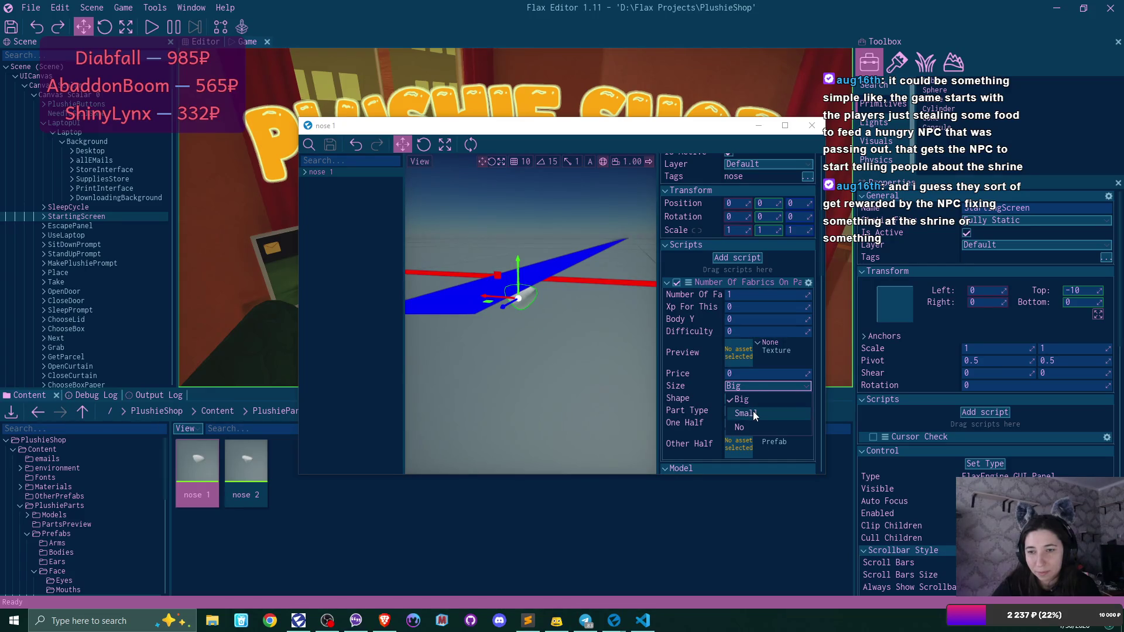
left_click(754, 414)
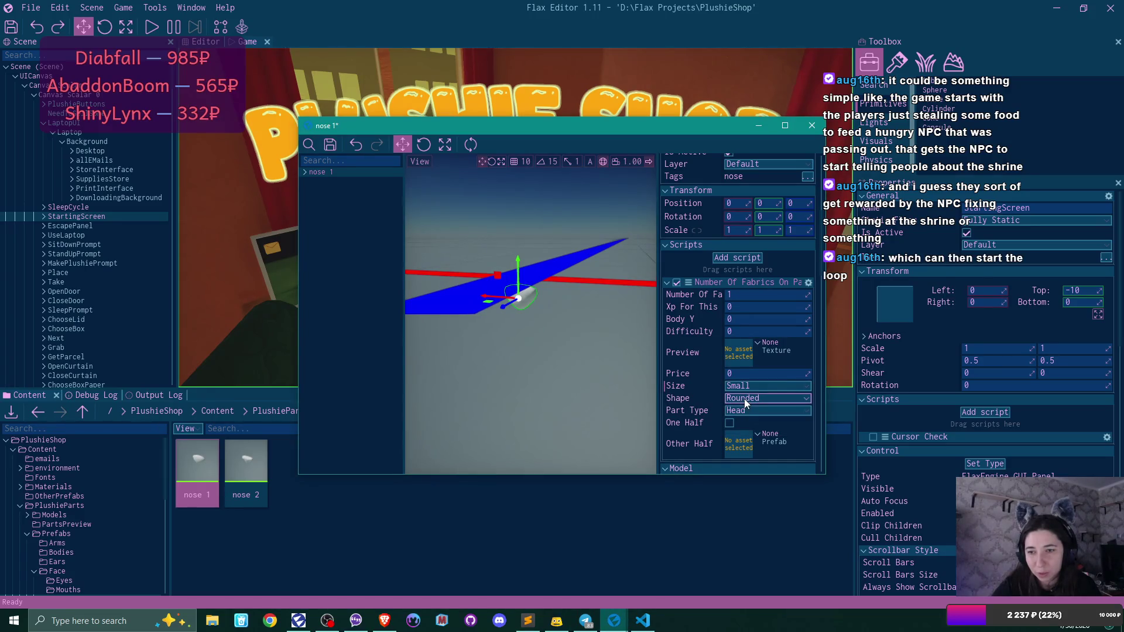
left_click(750, 413)
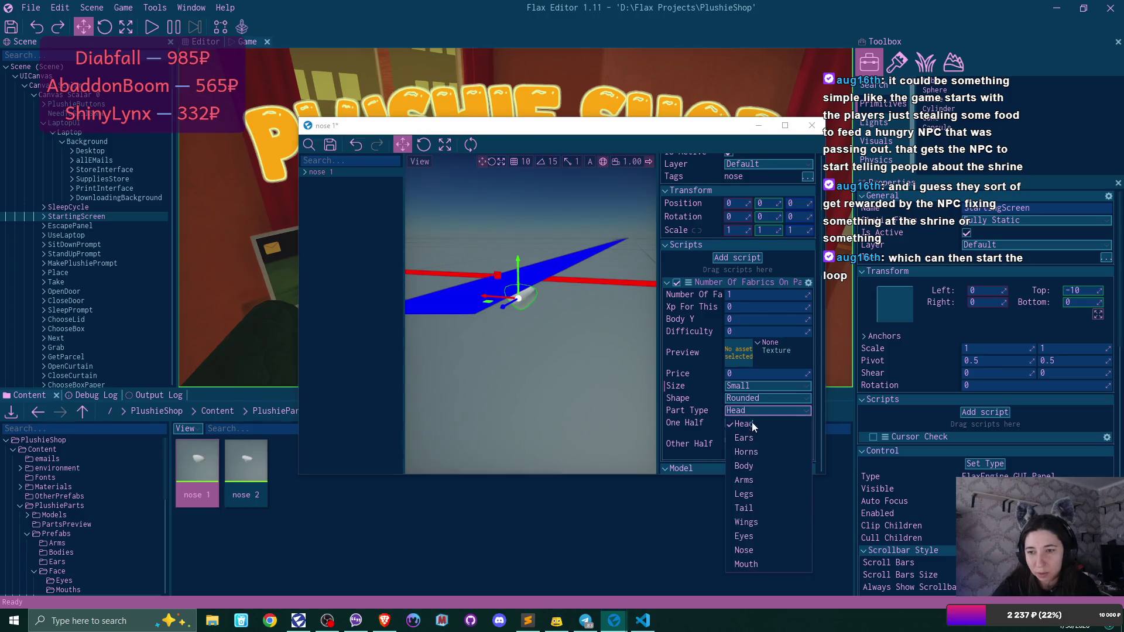
left_click(764, 550)
left_click(329, 145)
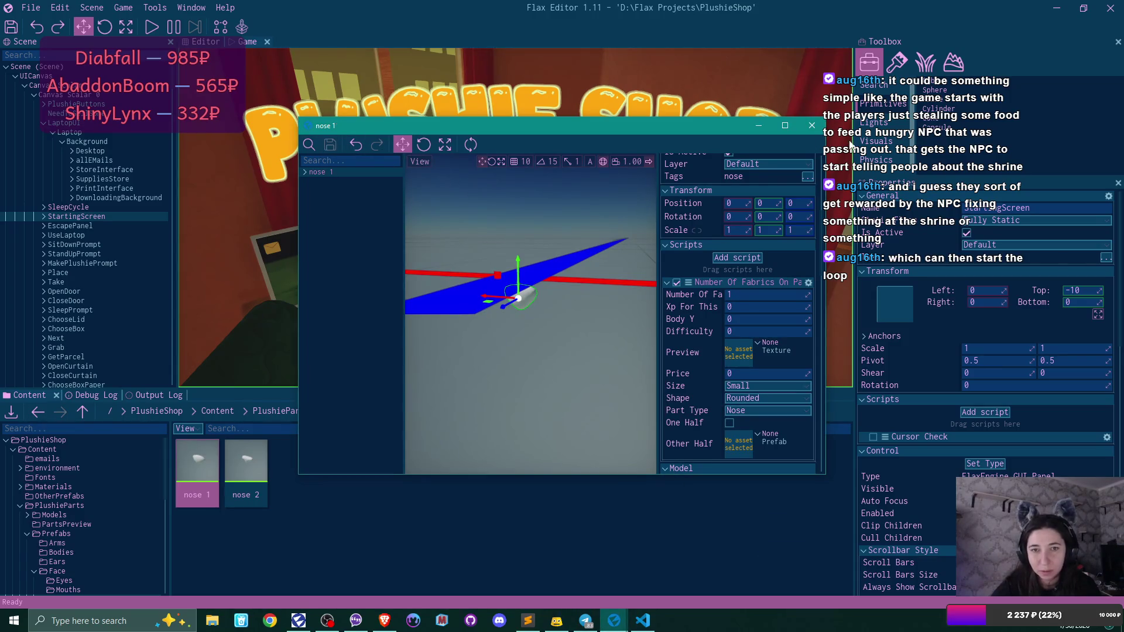
left_click(812, 125)
- Make nose 2 a Small Nose part, save and close it, and return to PlushieParts
double_click(239, 462)
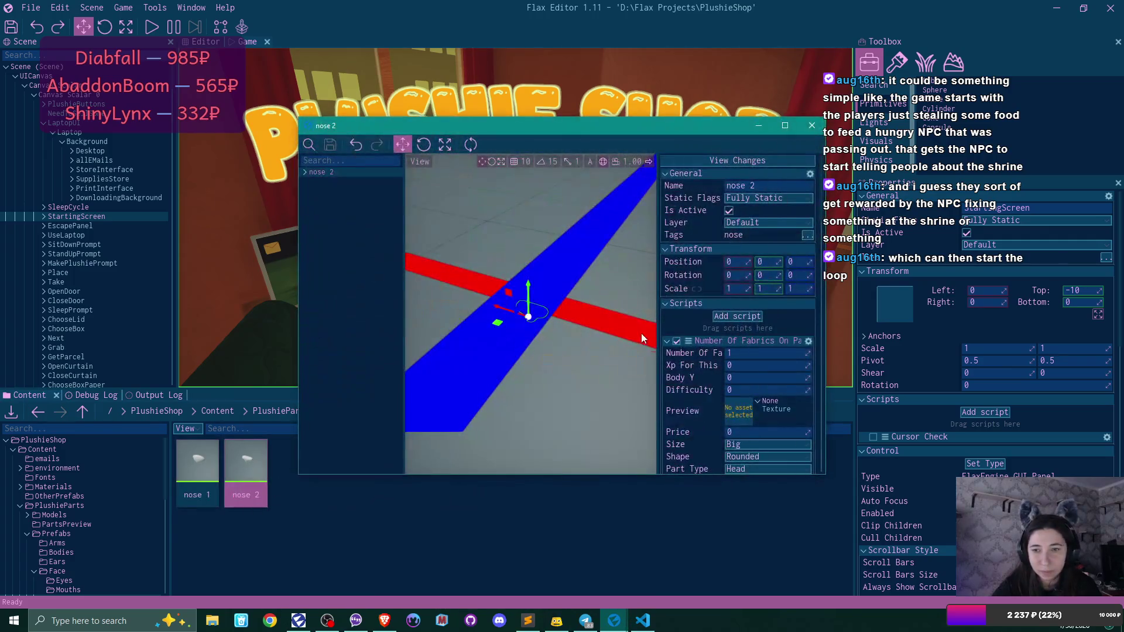
scroll(749, 380, "down", 1)
left_click(758, 416)
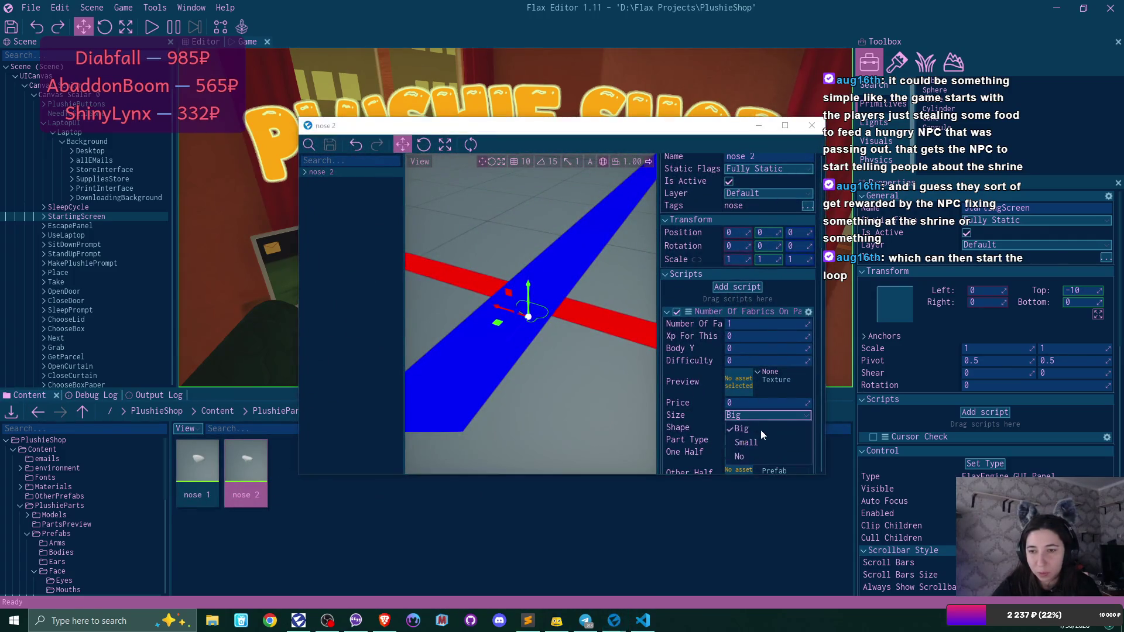
left_click(768, 444)
left_click(743, 440)
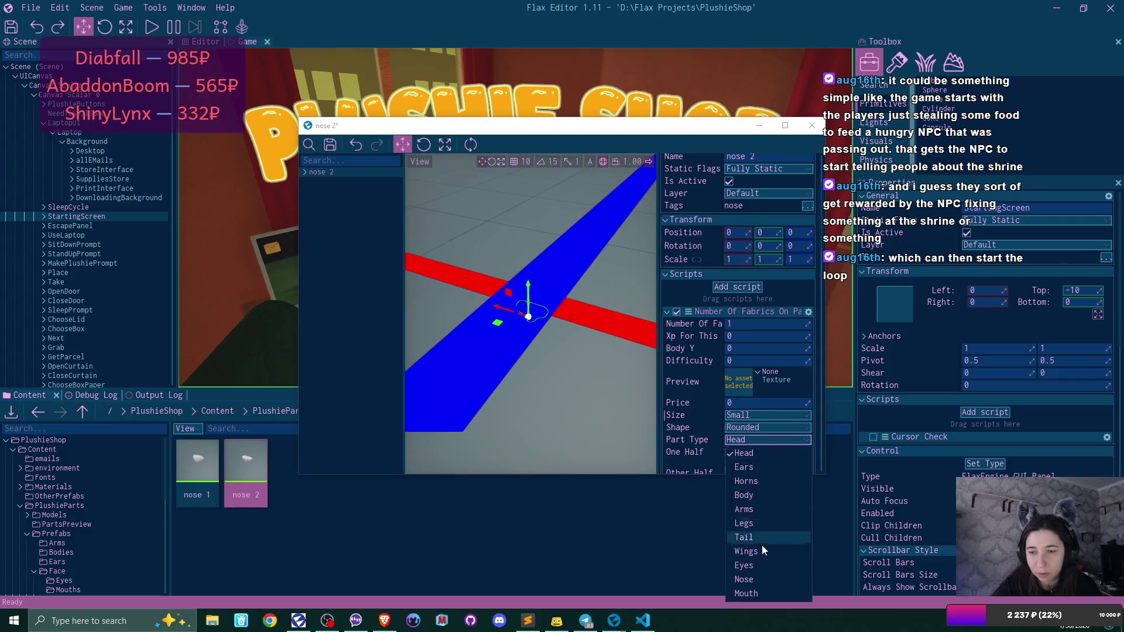
left_click(758, 579)
left_click(330, 146)
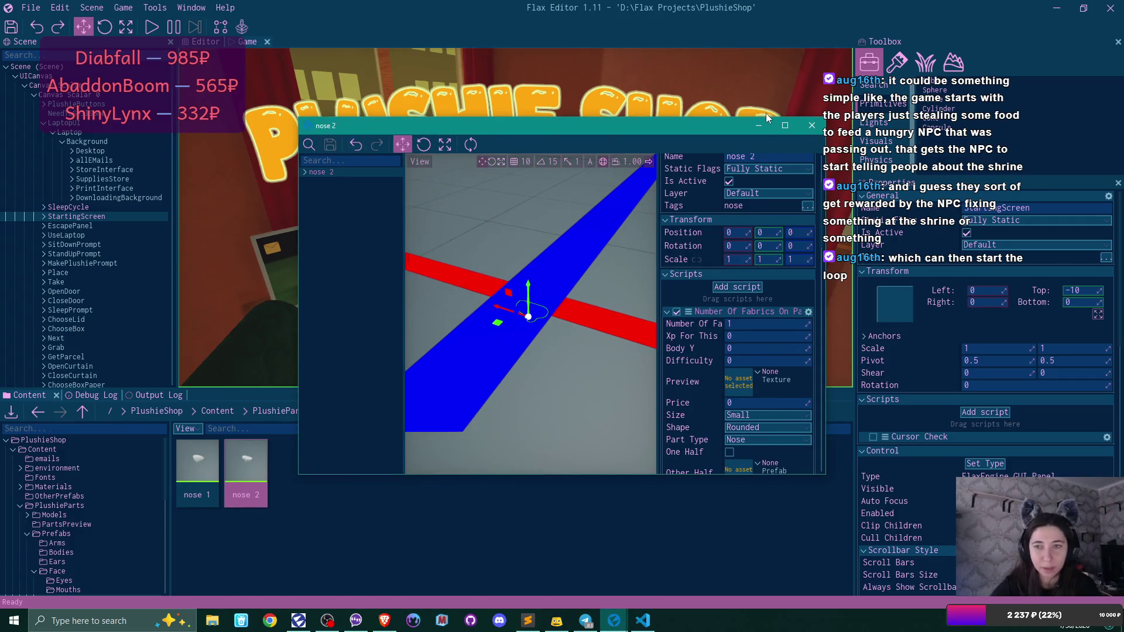
left_click(812, 125)
left_click(391, 409)
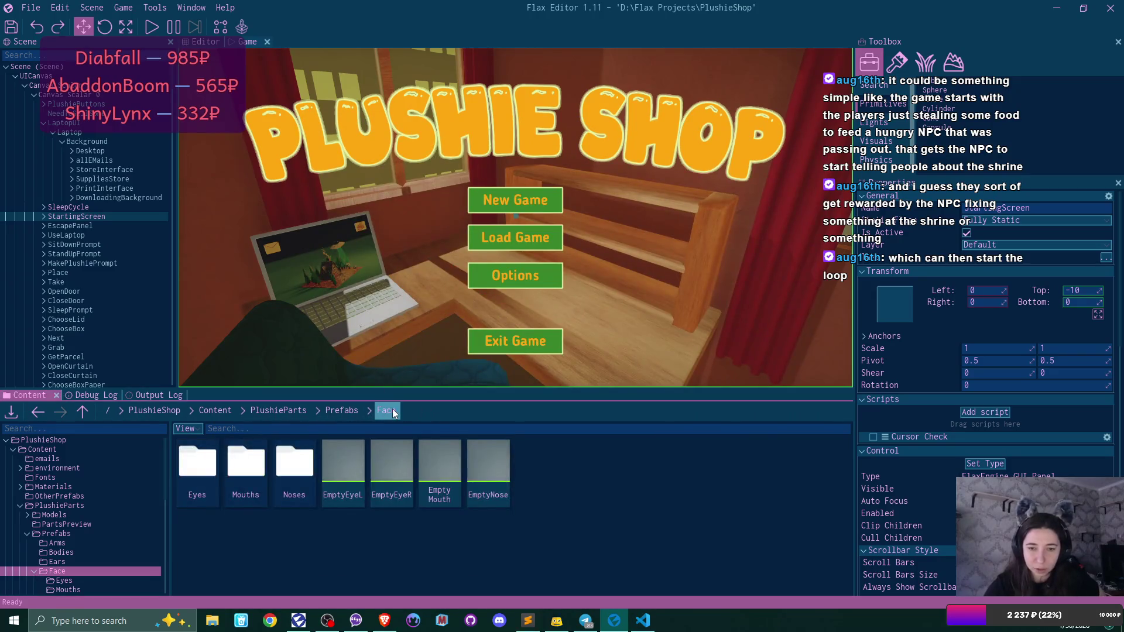
left_click(278, 411)
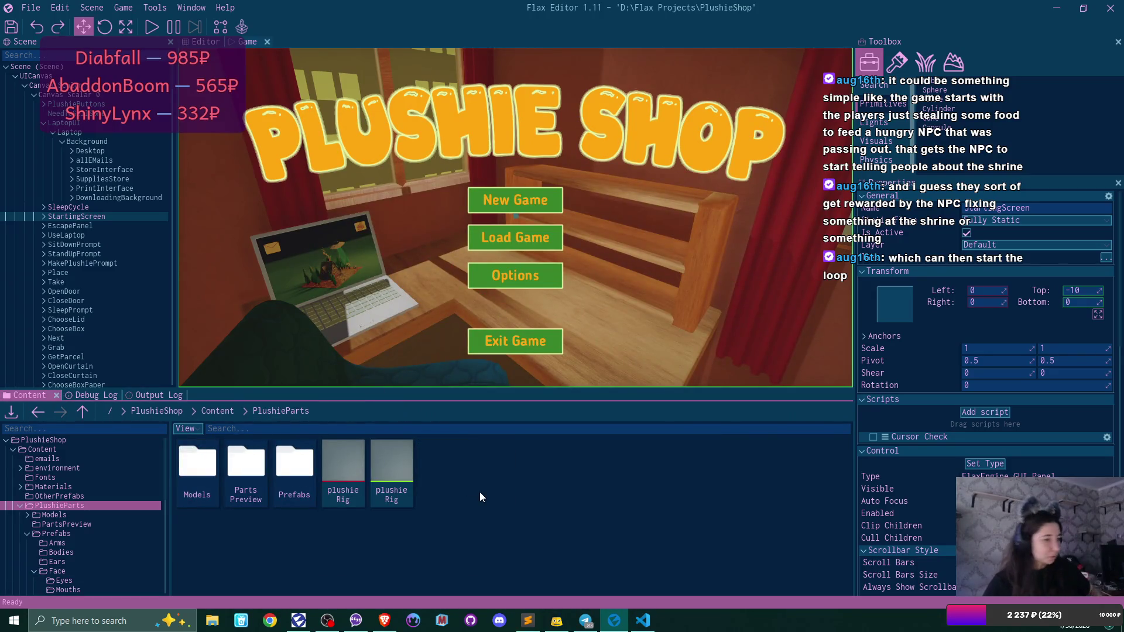
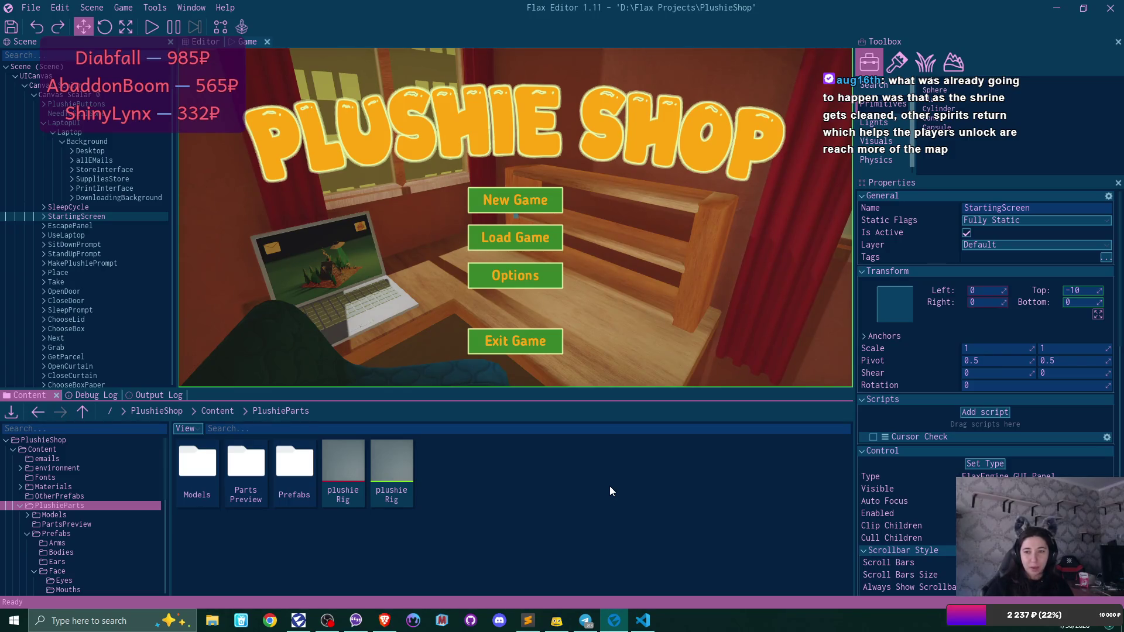
- Switch from Flax Editor to Visual Studio Code showing PlushiePart.cs
left_click(642, 620)
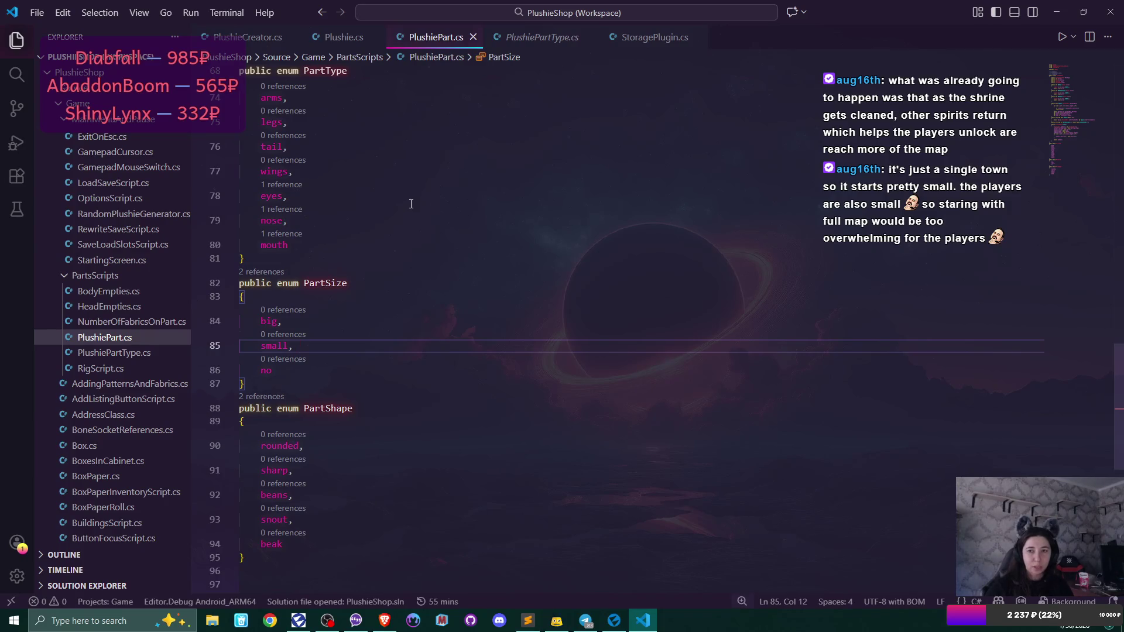
scroll(117, 283, "down", 10)
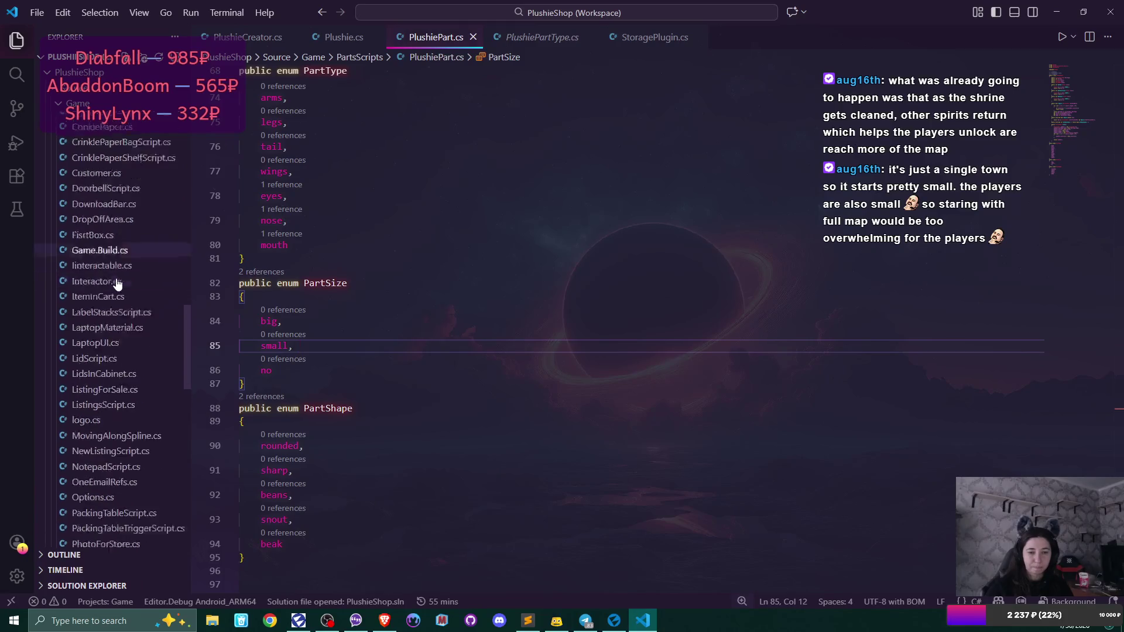
scroll(117, 283, "down", 5)
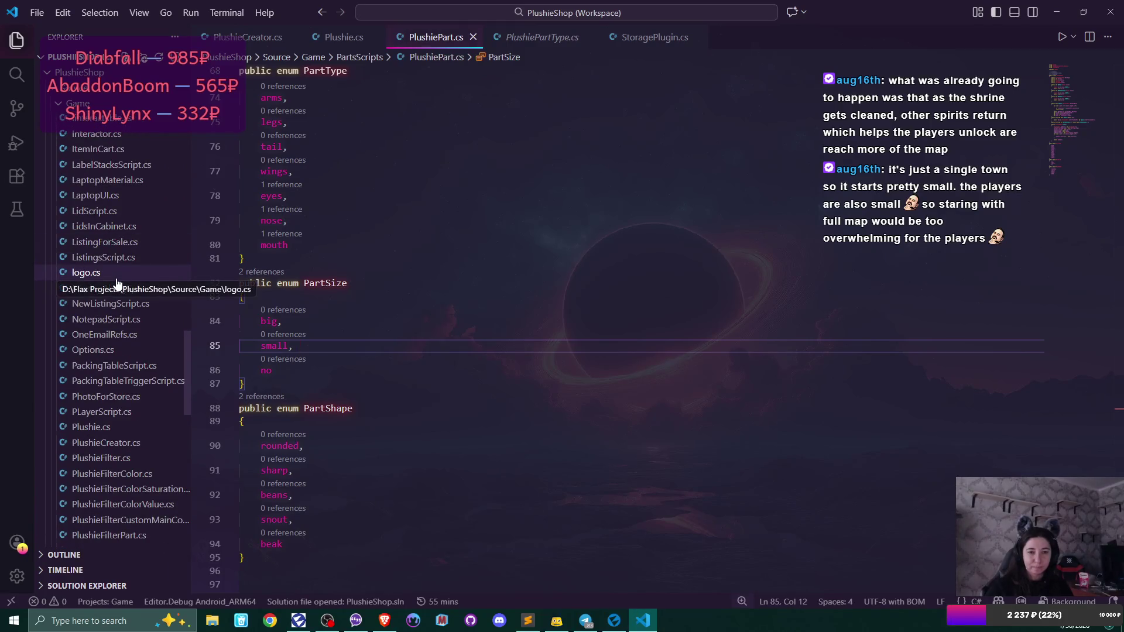
scroll(117, 284, "up", 5)
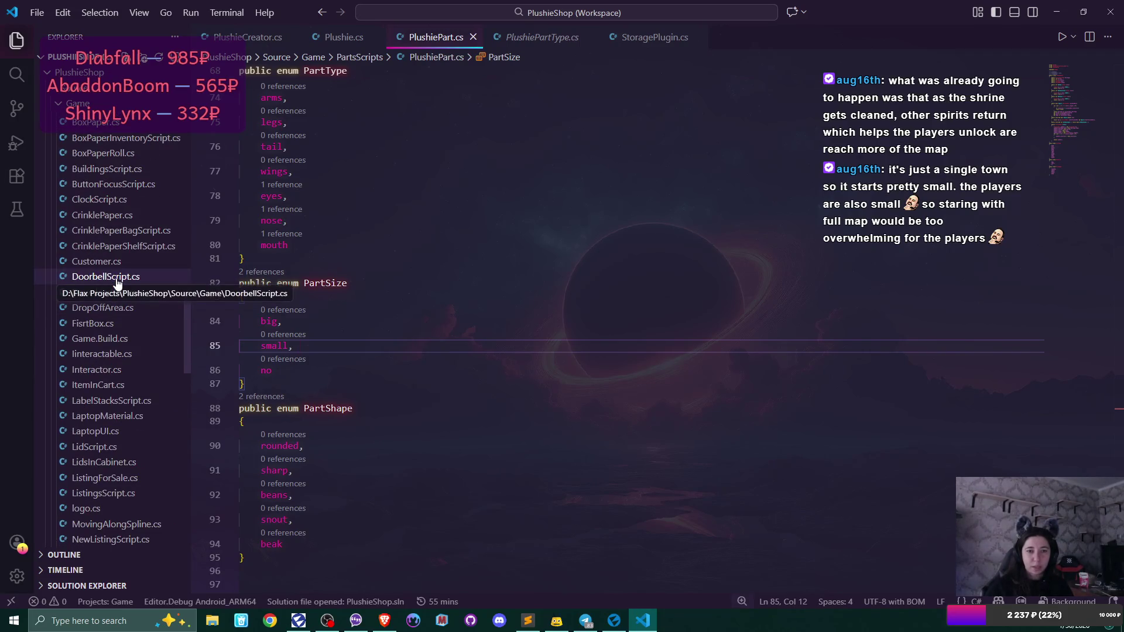
scroll(117, 283, "up", 4)
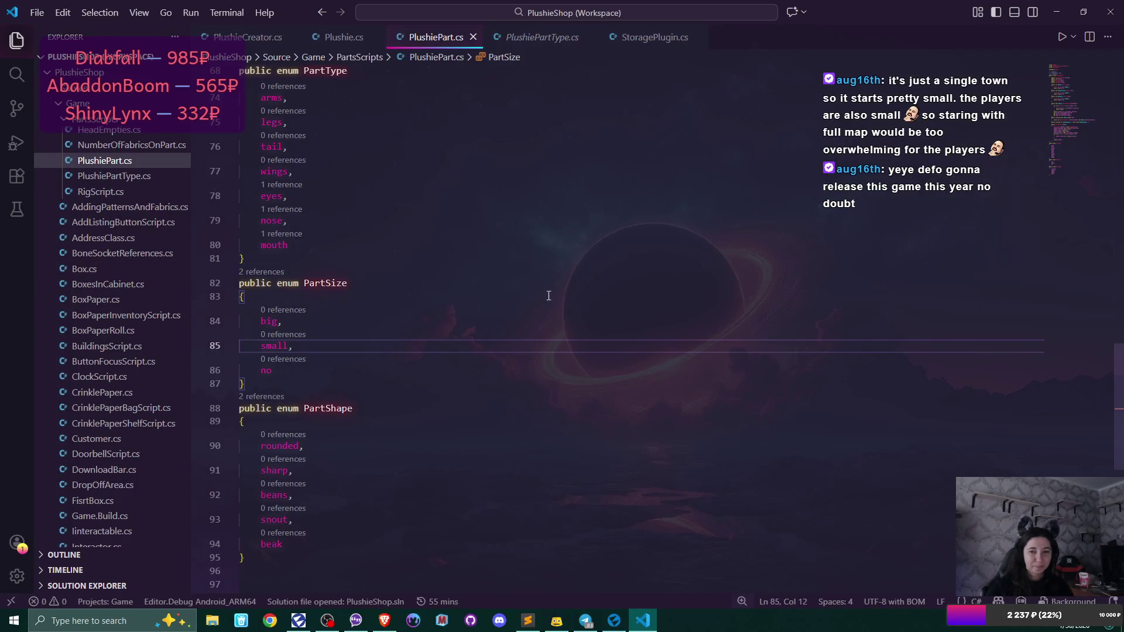
scroll(569, 298, "up", 3)
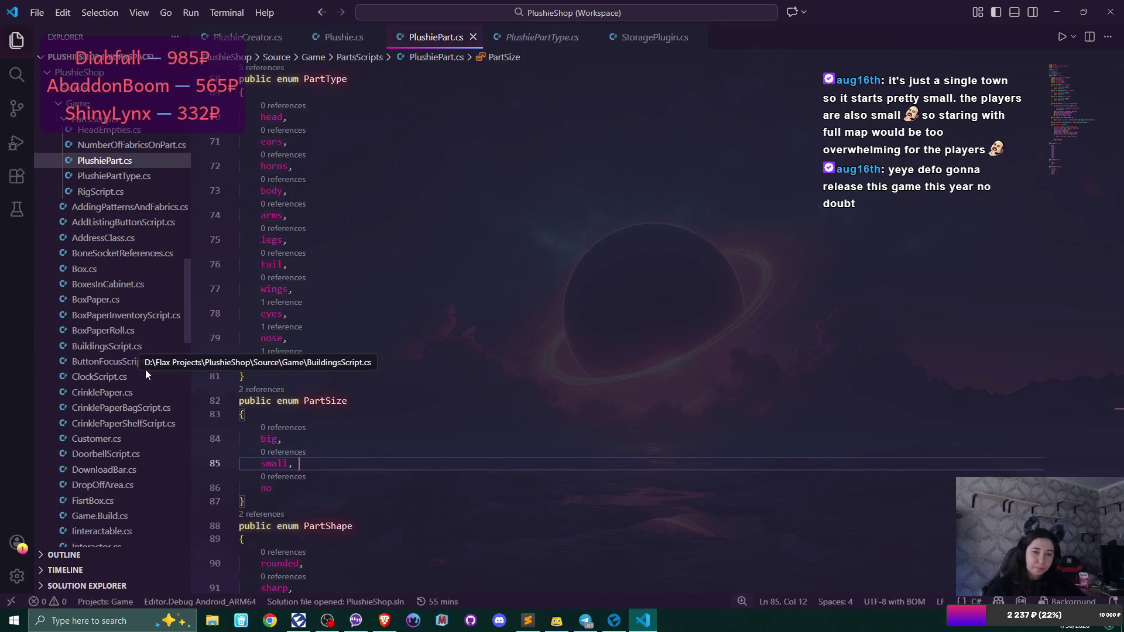
scroll(114, 373, "down", 2)
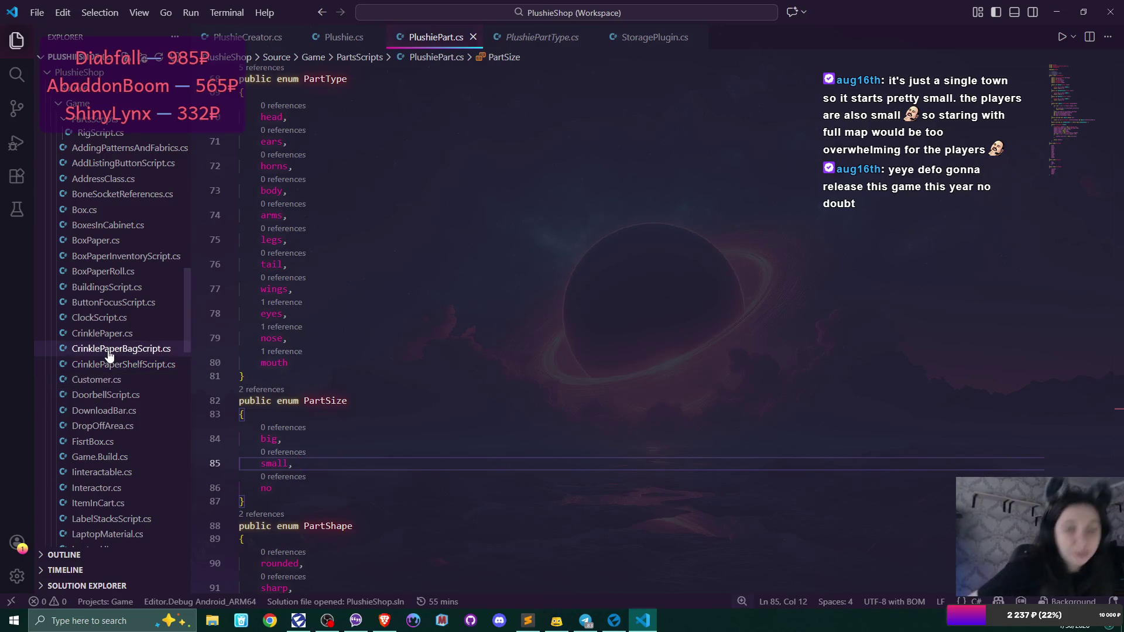
scroll(112, 349, "down", 4)
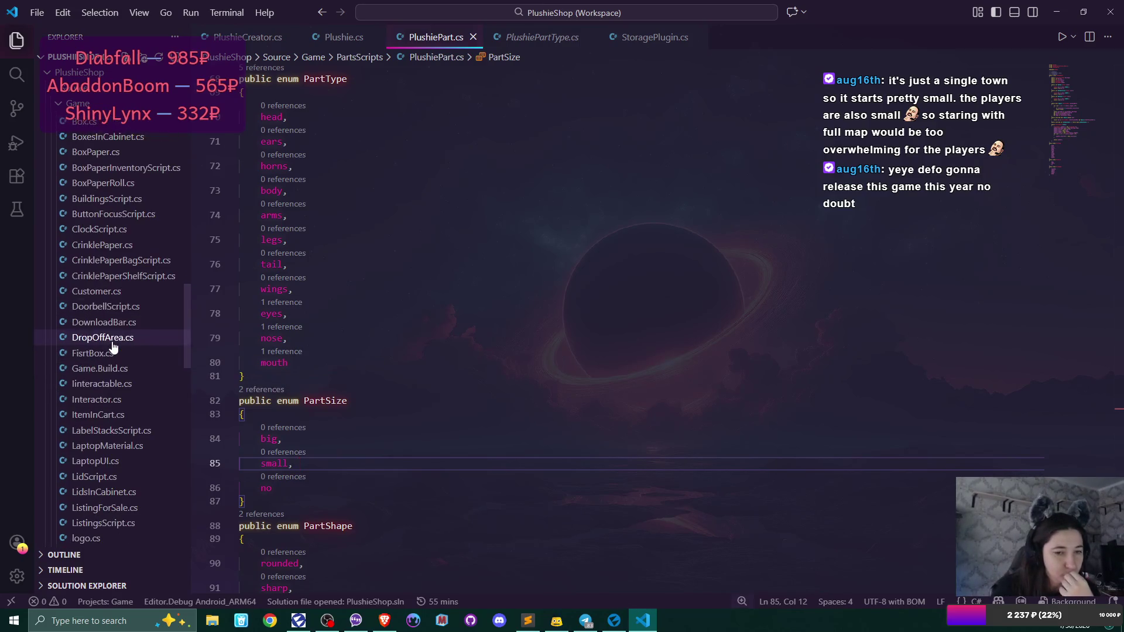
scroll(113, 346, "down", 3)
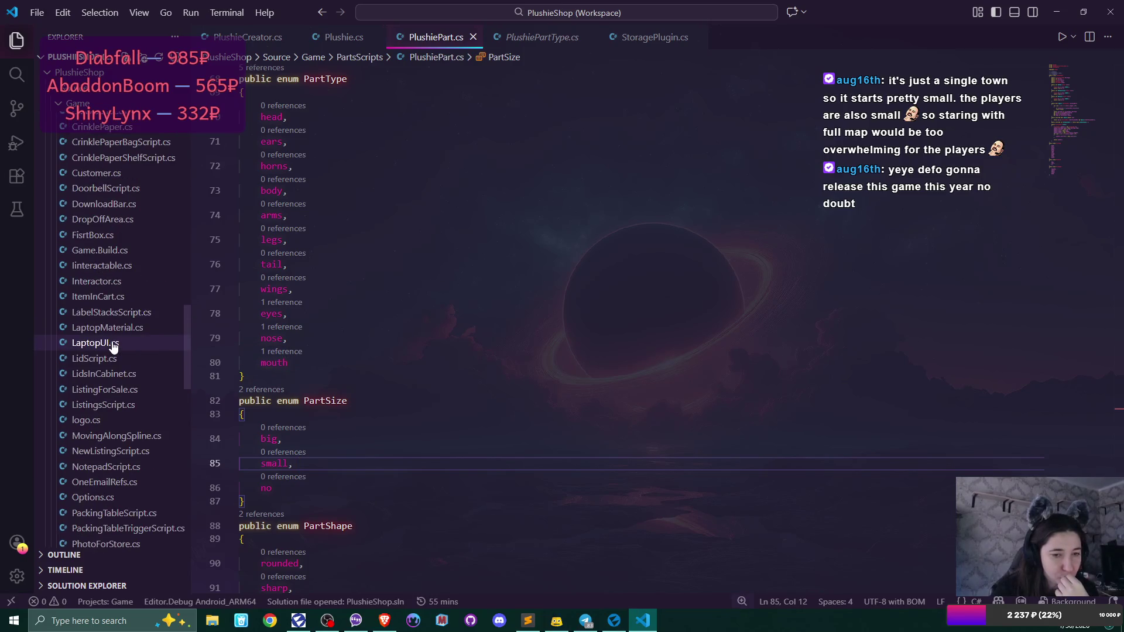
scroll(113, 347, "up", 8)
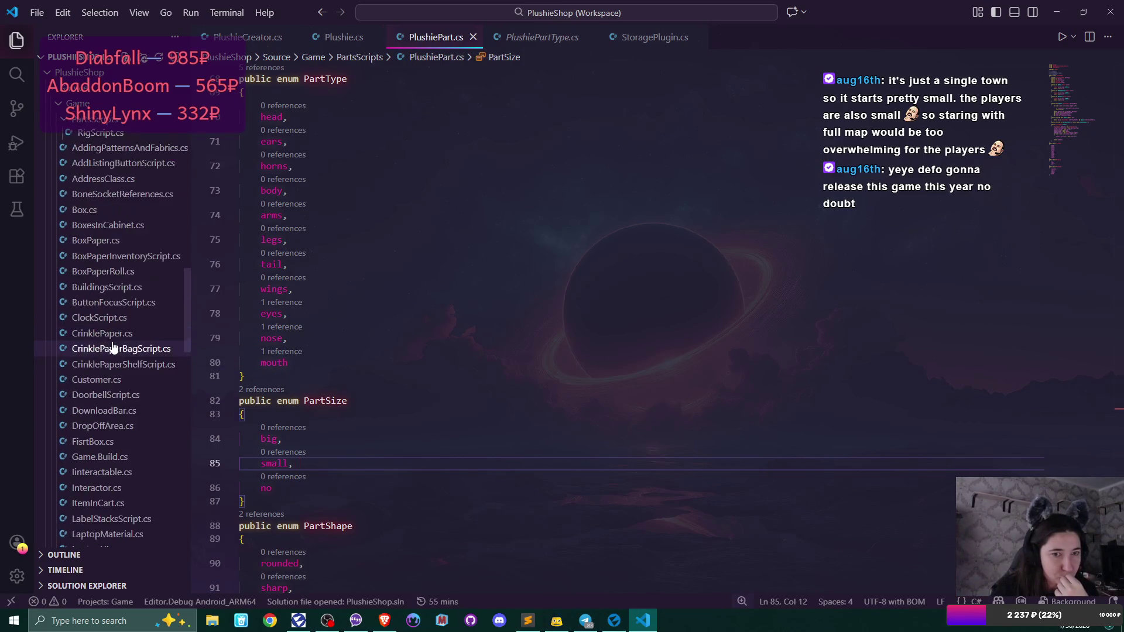
scroll(113, 346, "up", 1)
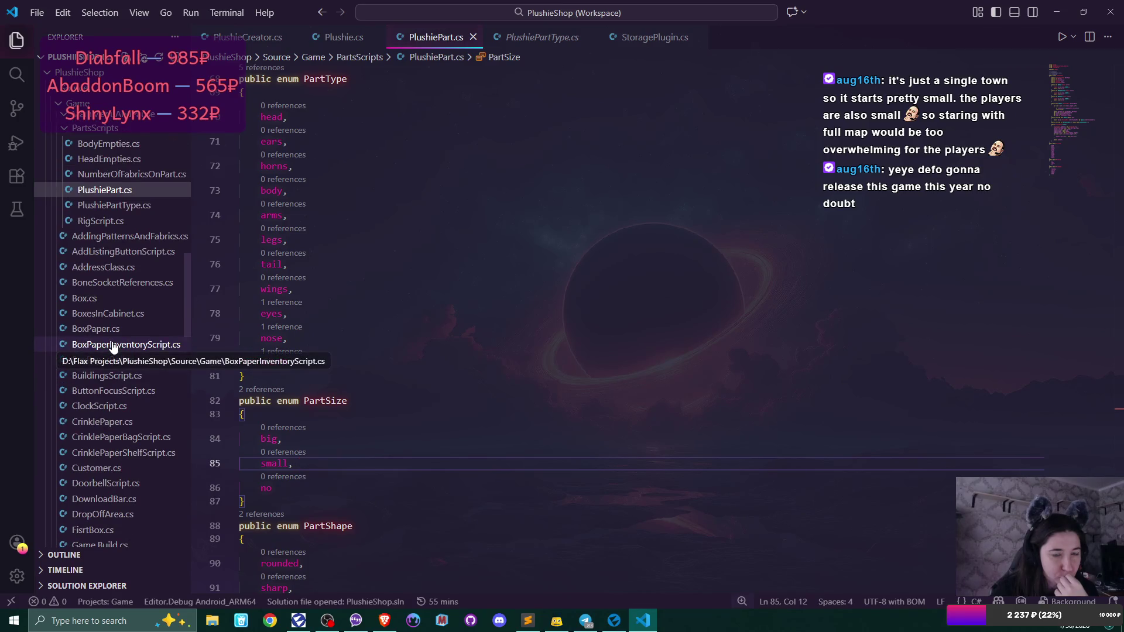
scroll(113, 347, "up", 1)
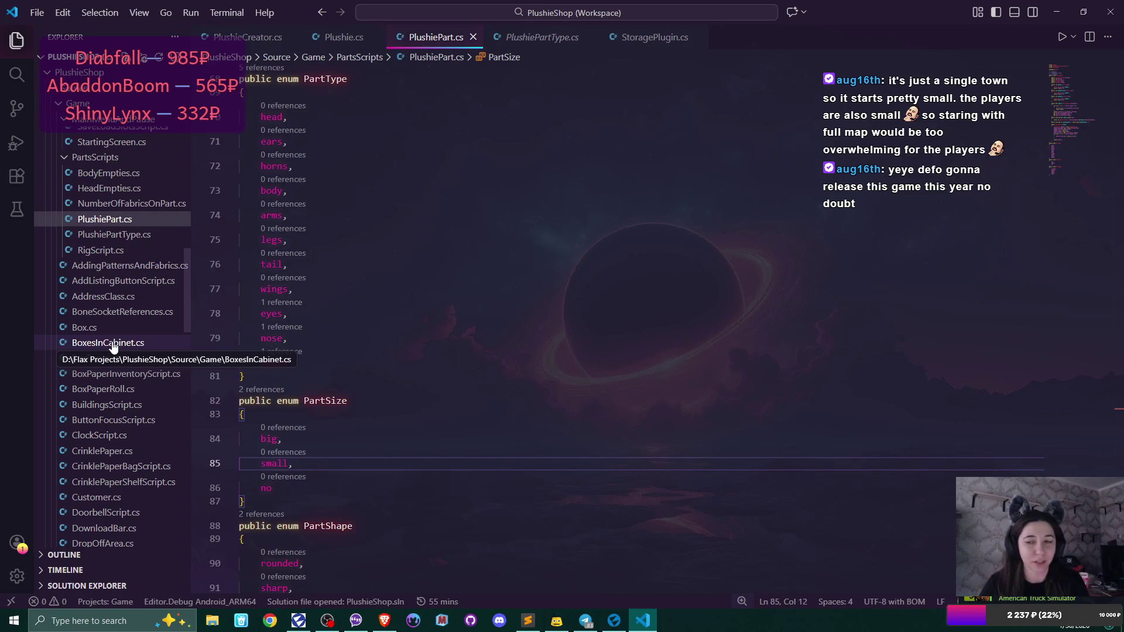
scroll(113, 347, "up", 6)
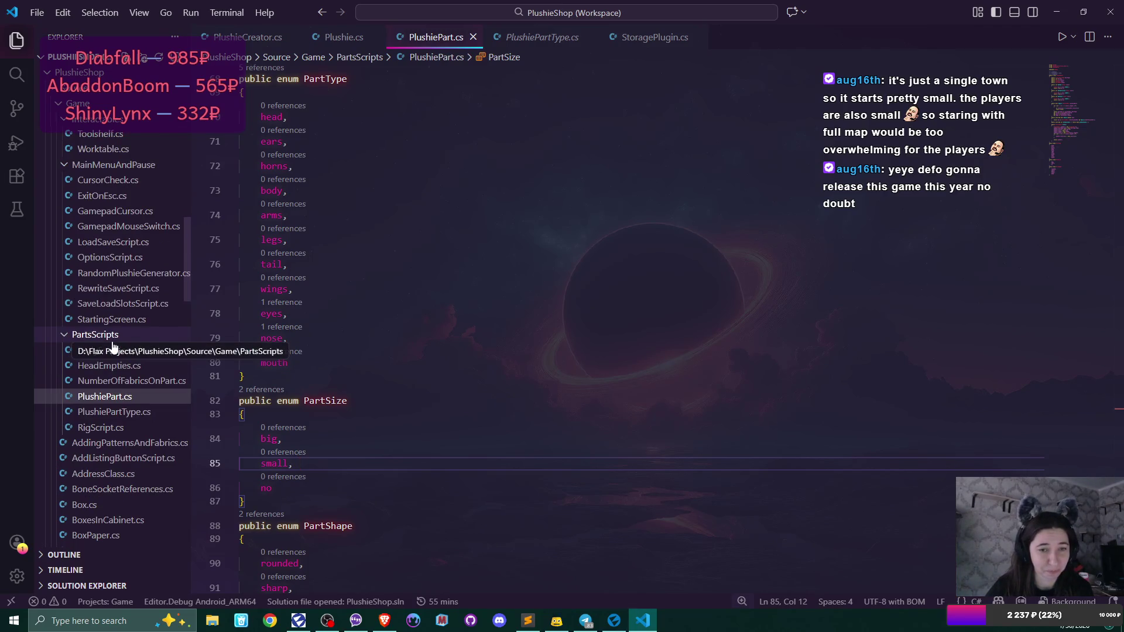
scroll(113, 346, "up", 2)
scroll(113, 346, "up", 2)
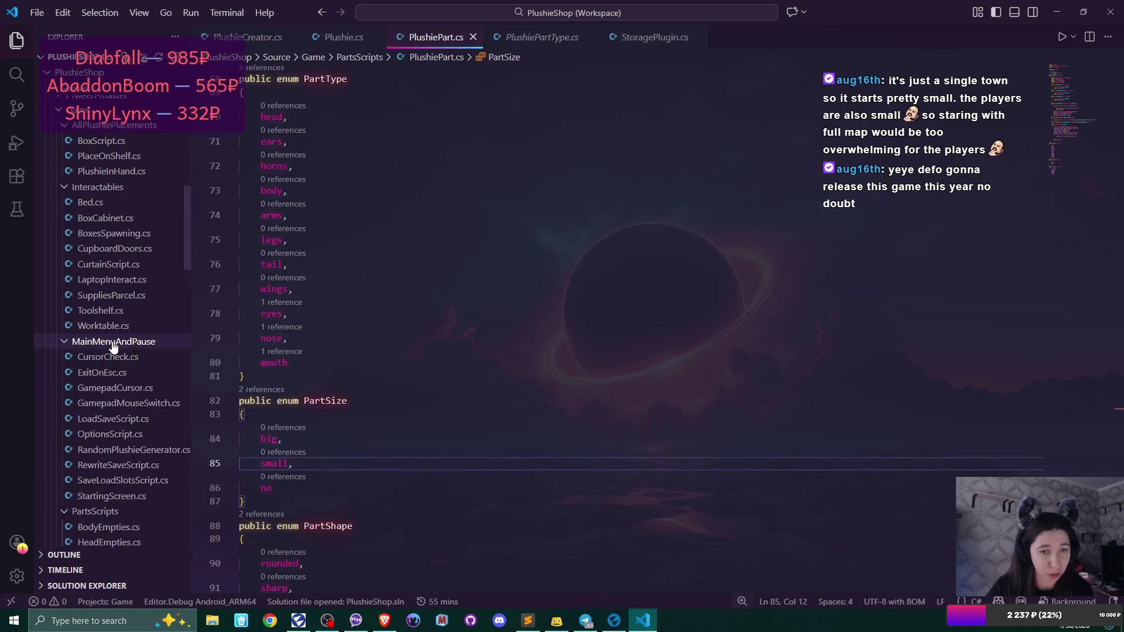
scroll(113, 346, "down", 3)
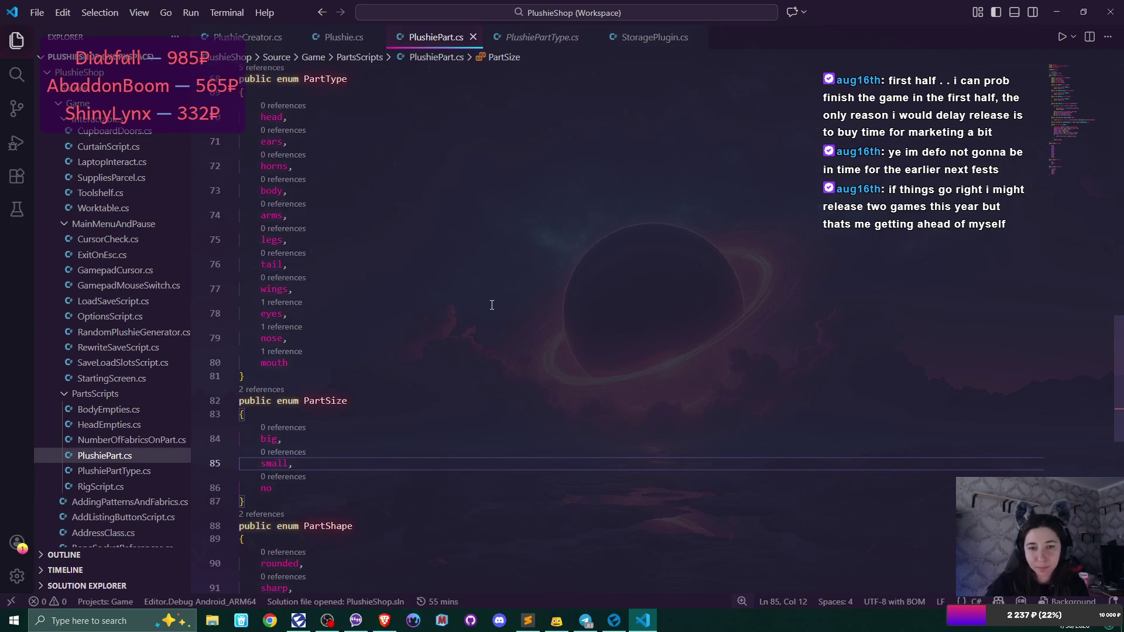
- Scroll through PlushiePart.cs to review its Clone method
scroll(492, 305, "down", 2)
scroll(491, 304, "up", 10)
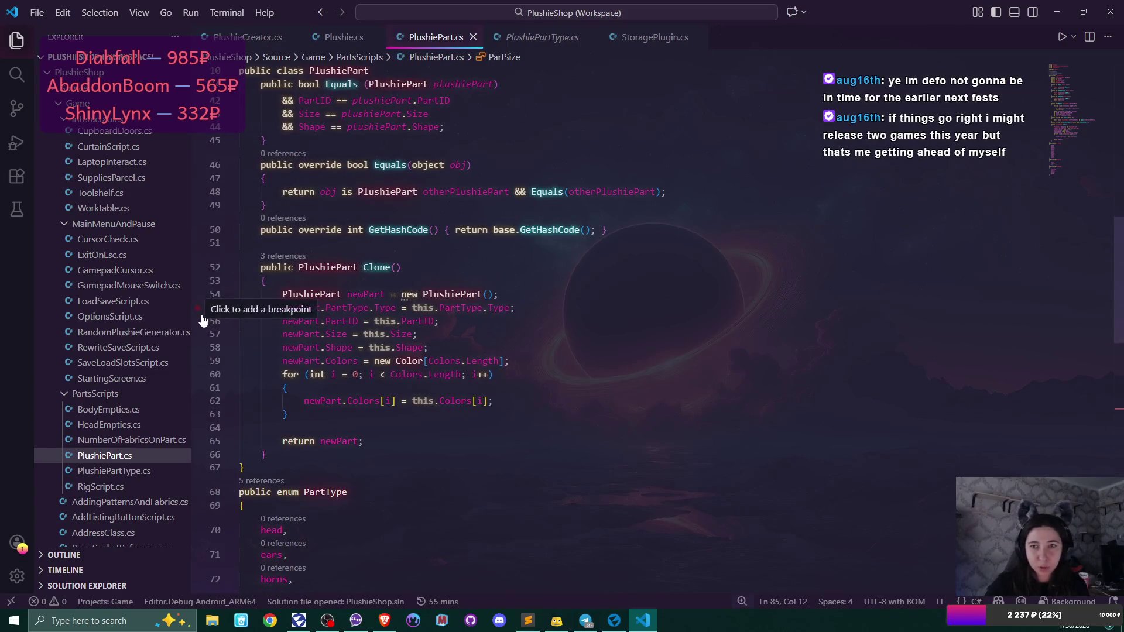
scroll(106, 334, "down", 4)
scroll(100, 343, "down", 1)
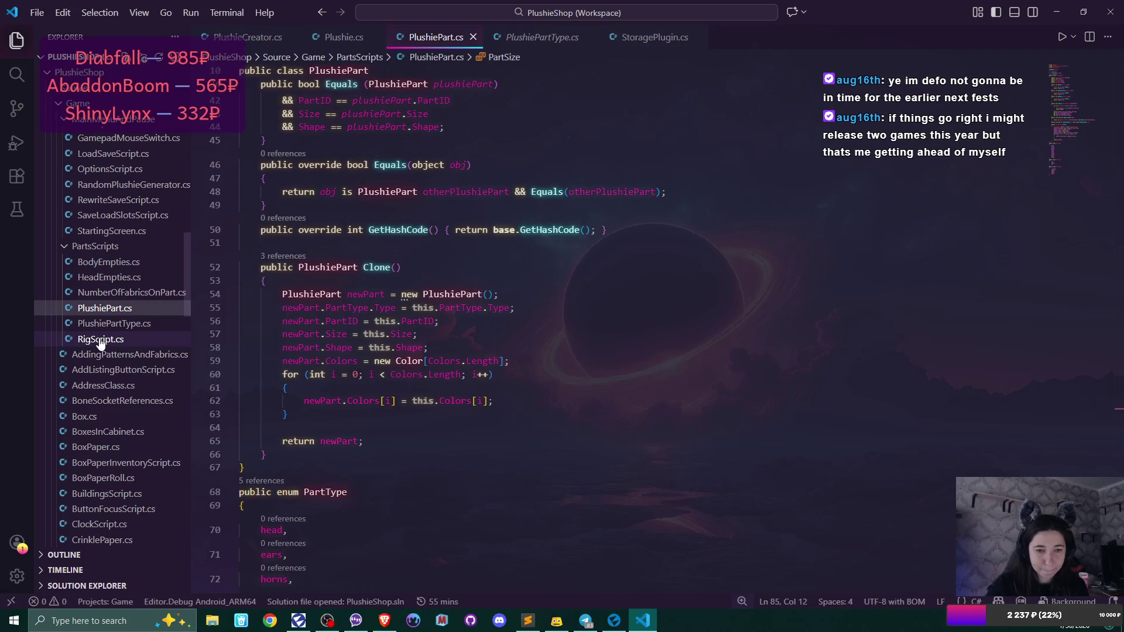
scroll(101, 342, "up", 7)
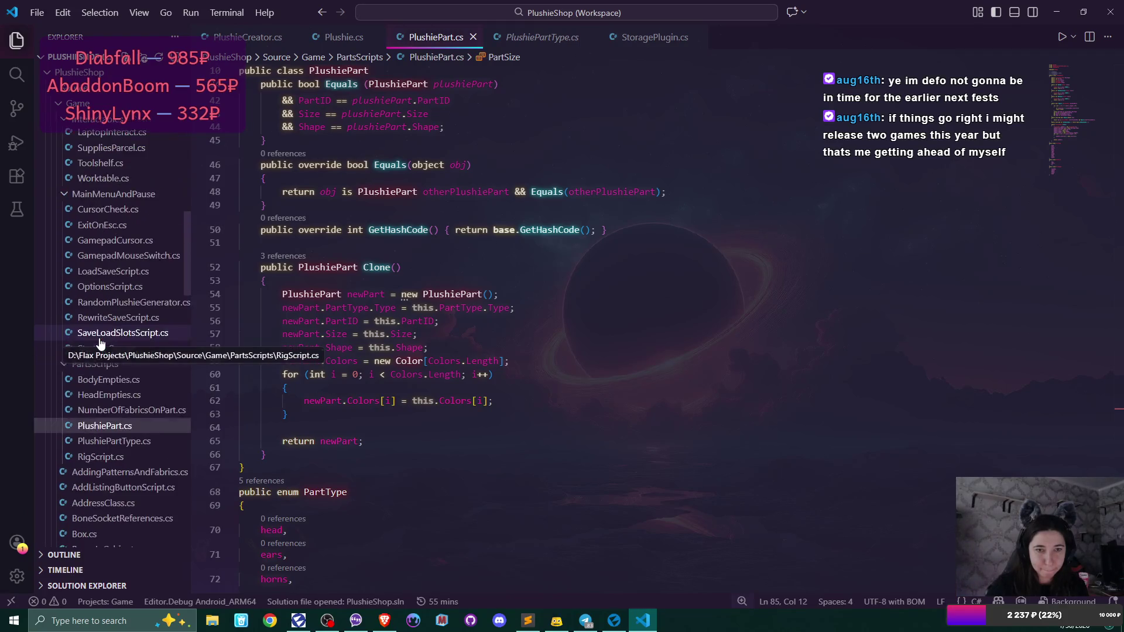
scroll(99, 343, "down", 10)
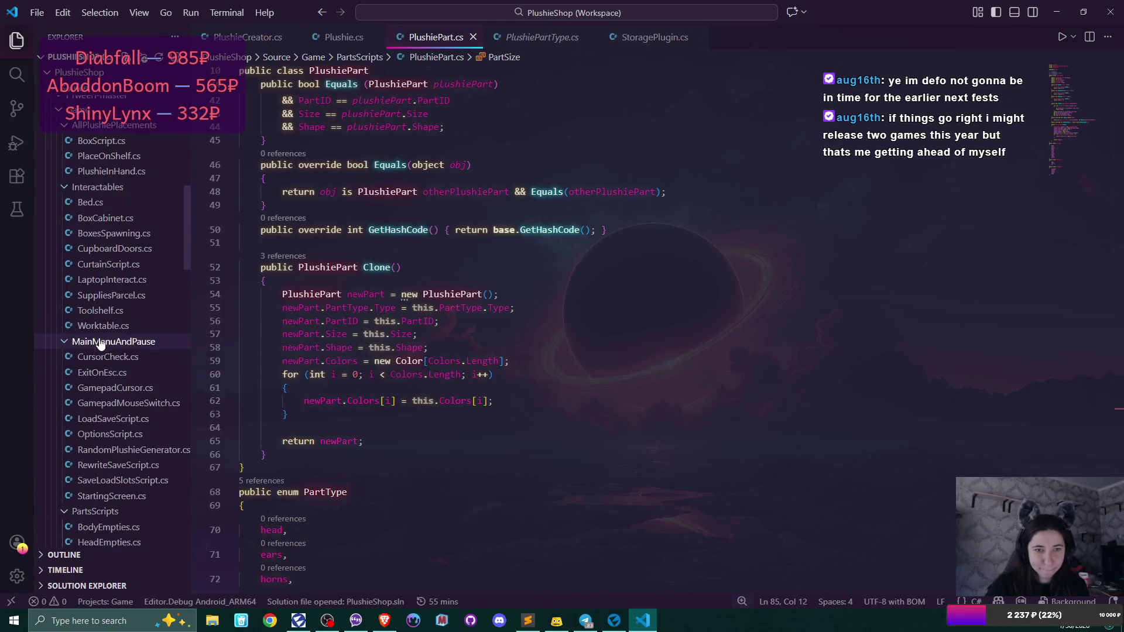
scroll(99, 344, "down", 10)
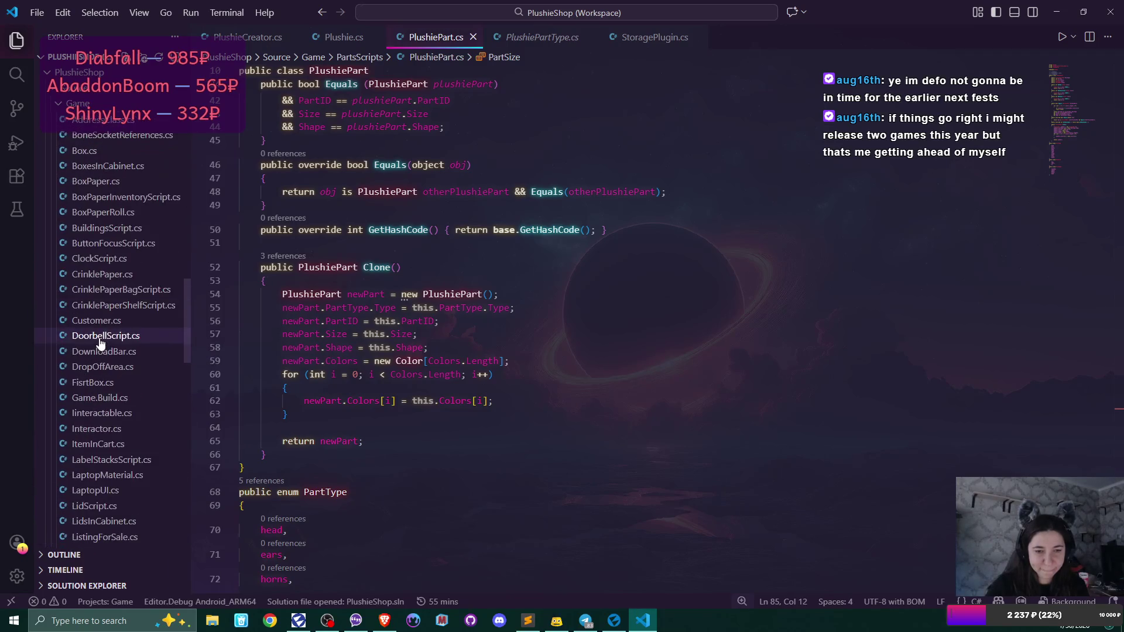
scroll(99, 343, "down", 1)
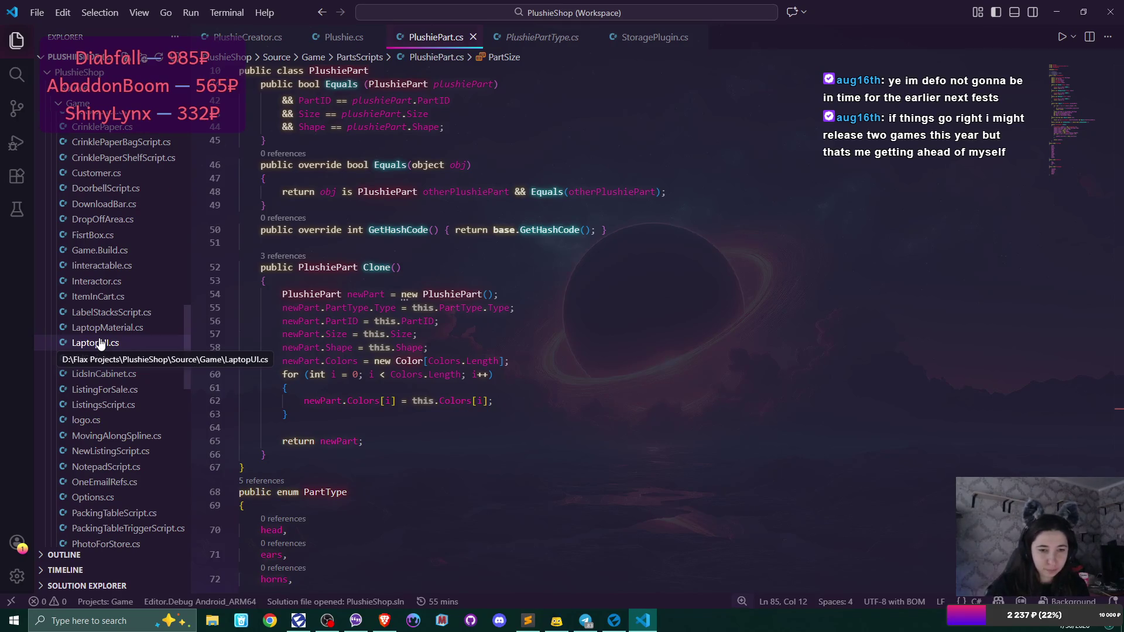
- Open PlushieShopTimer.cs from the Explorer
scroll(99, 343, "down", 5)
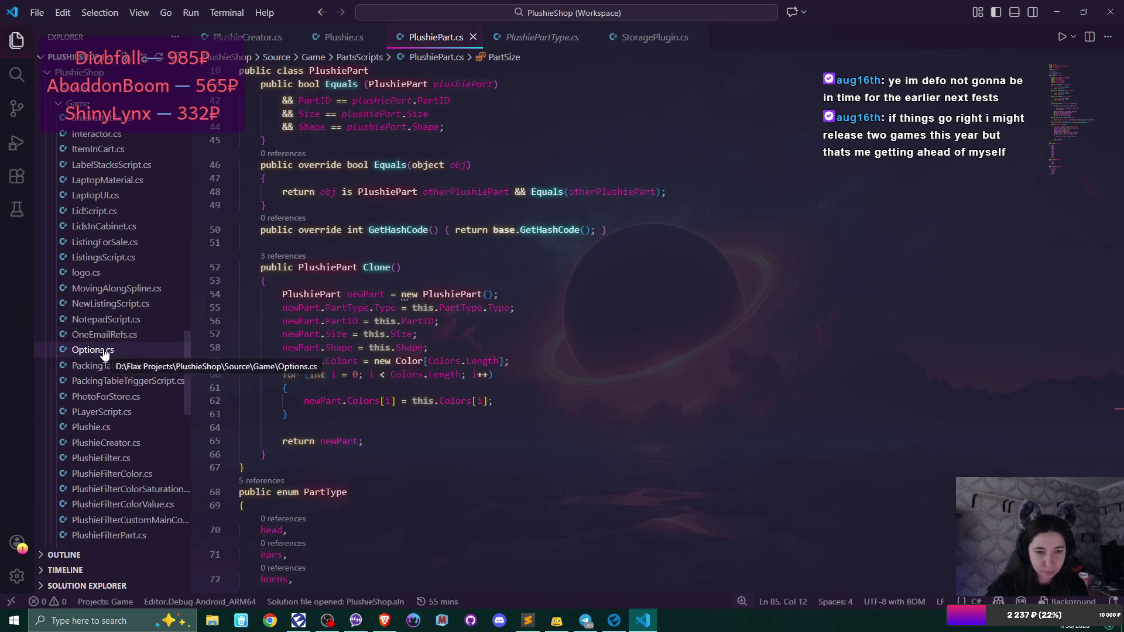
scroll(101, 356, "down", 6)
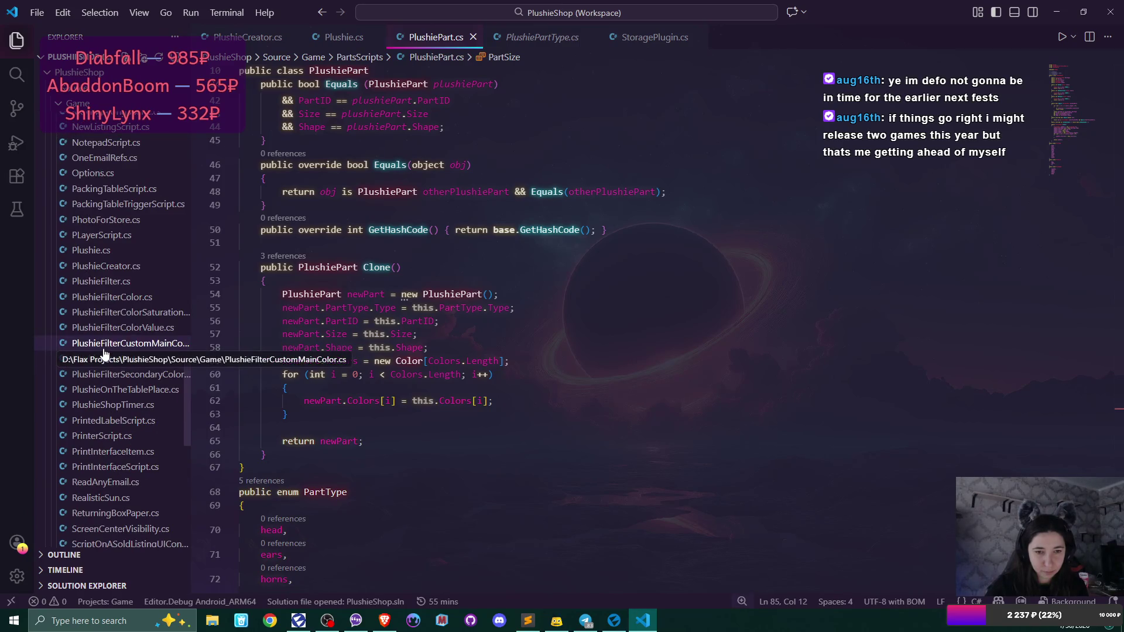
double_click(111, 404)
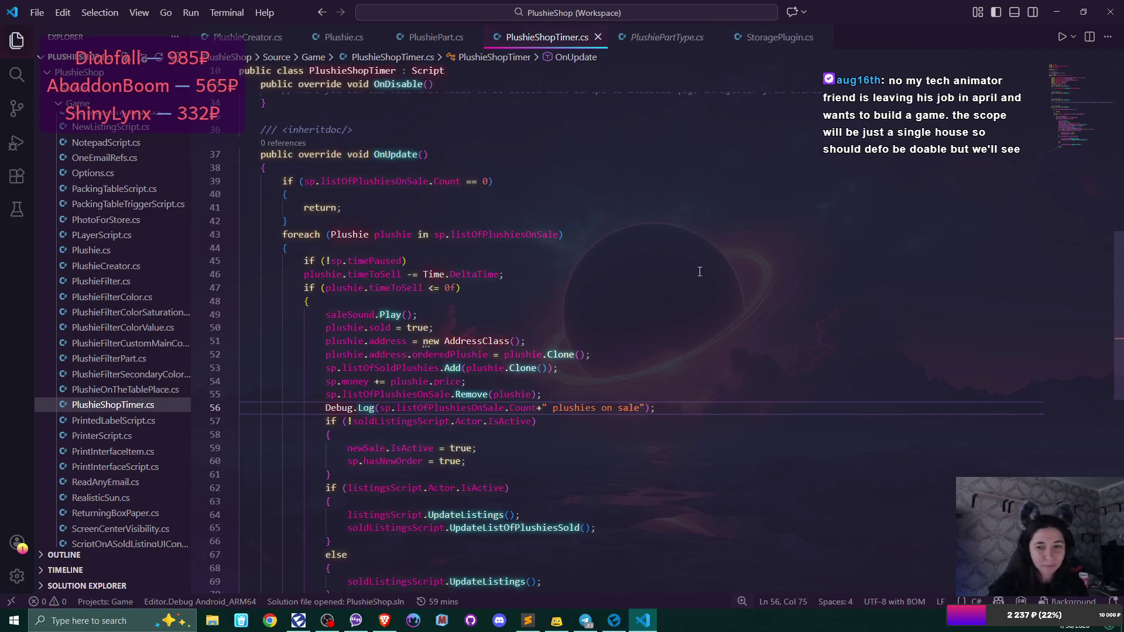
scroll(700, 272, "down", 2)
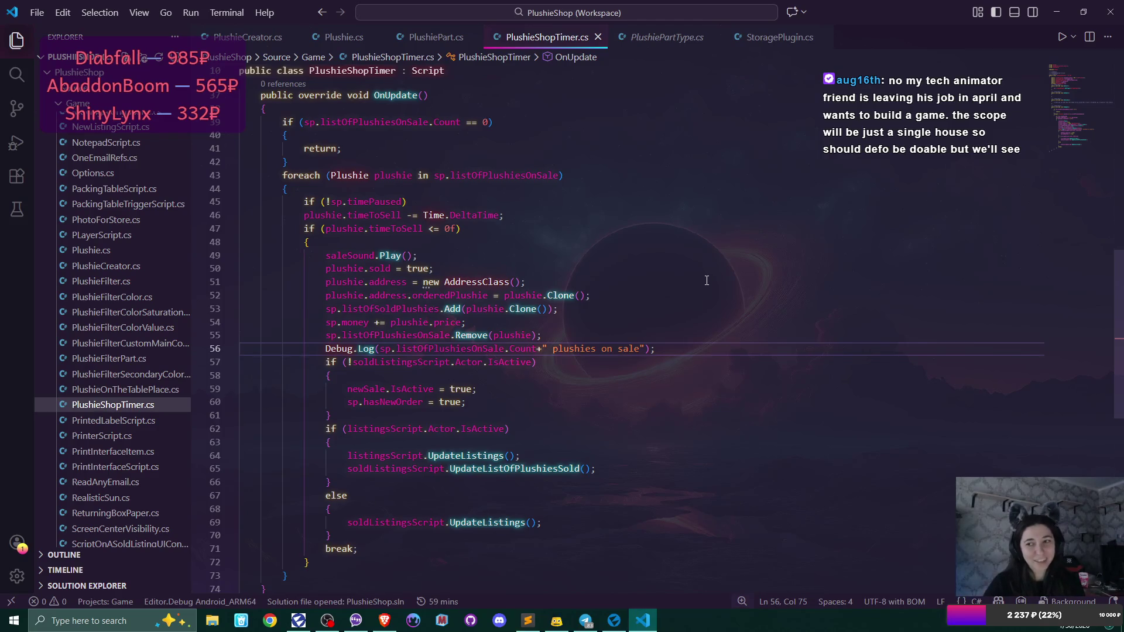
scroll(706, 281, "down", 2)
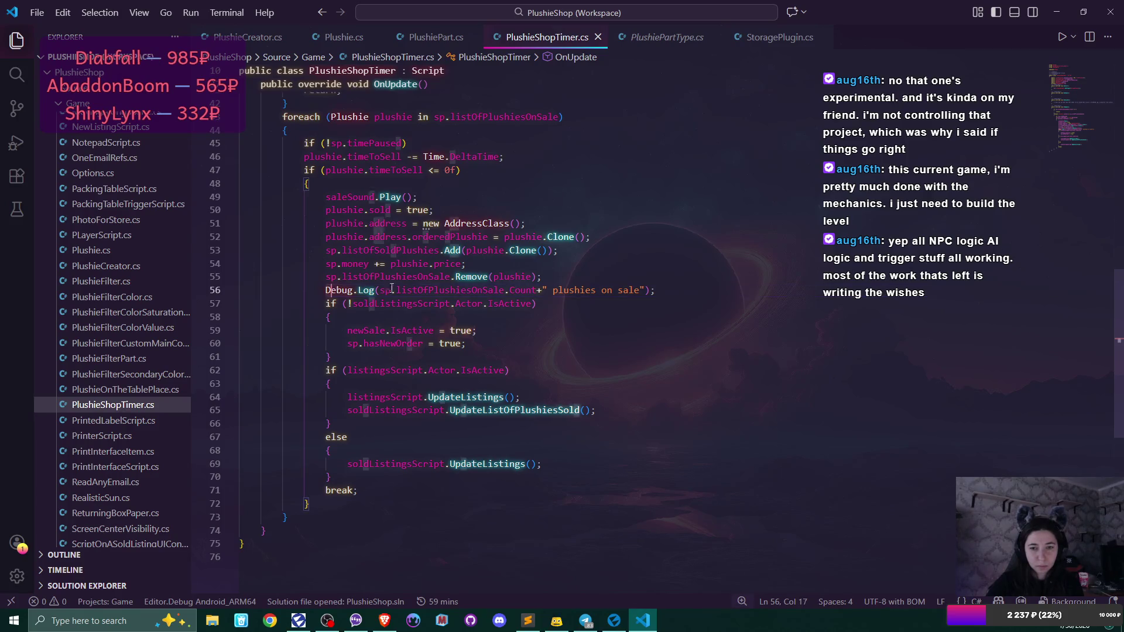
- Delete the Debug.Log statement on line 56 of PlushieShopTimer.cs
left_click_drag(326, 290, 679, 289)
key("BackSpace")
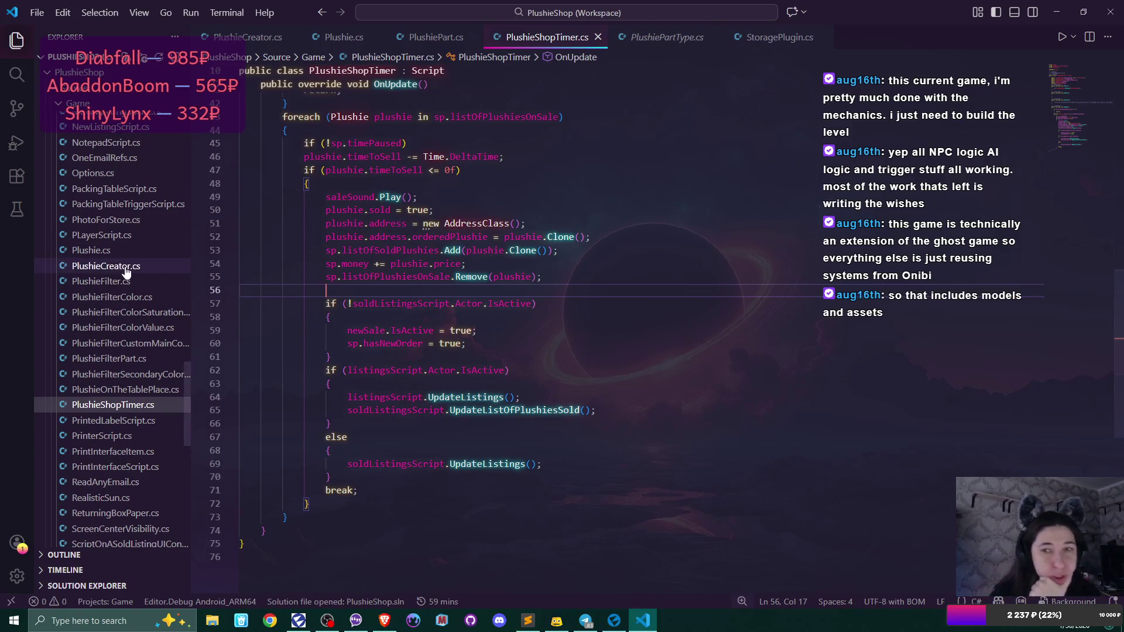
scroll(126, 270, "down", 2)
- Open Customer.cs and place the caret after the Filters declaration on line 12
scroll(125, 270, "up", 10)
double_click(97, 202)
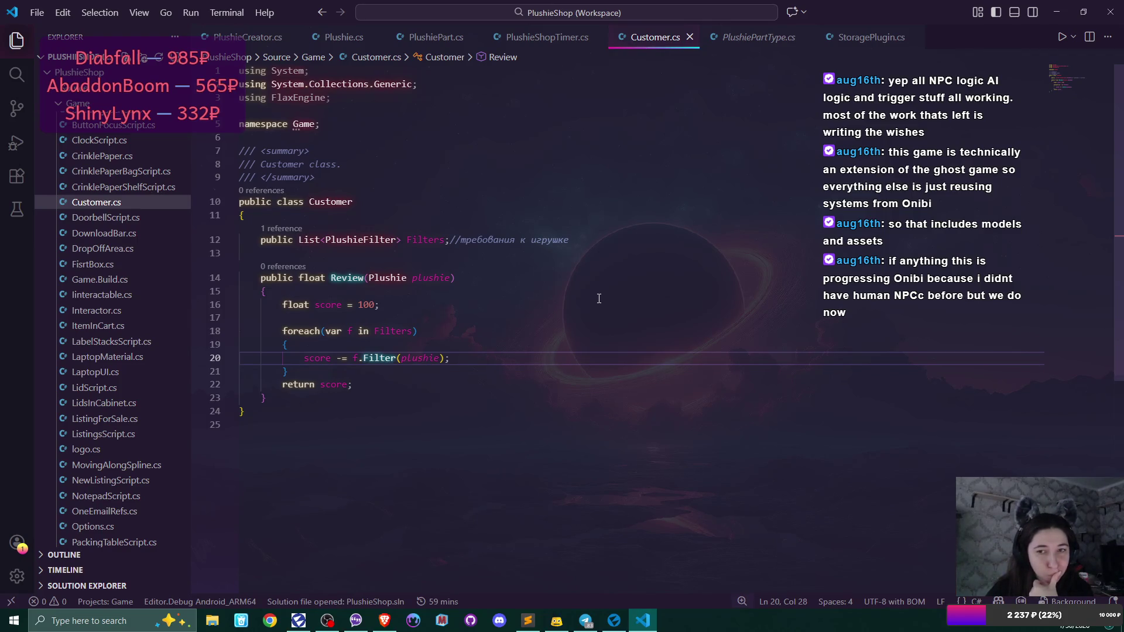
left_click(450, 239)
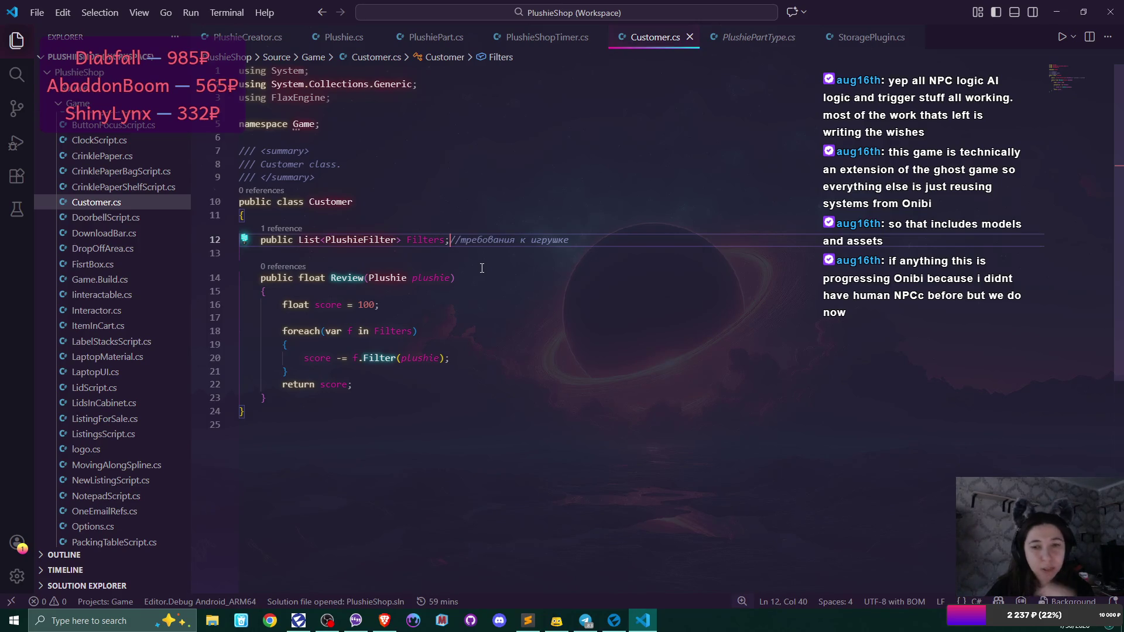
left_click(454, 240)
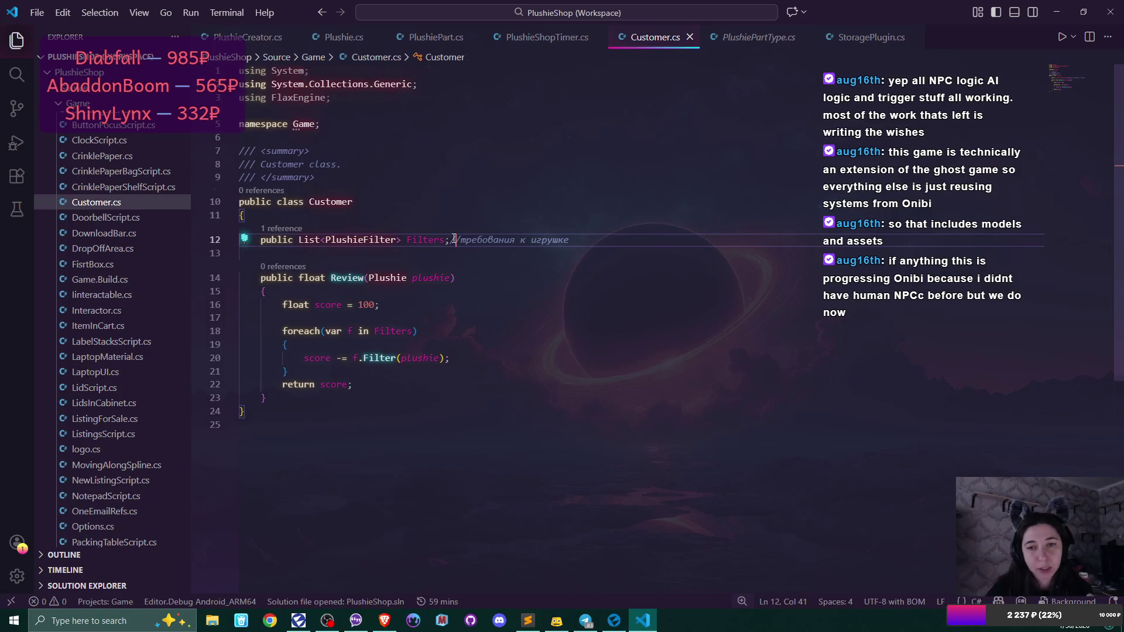
left_click(452, 239)
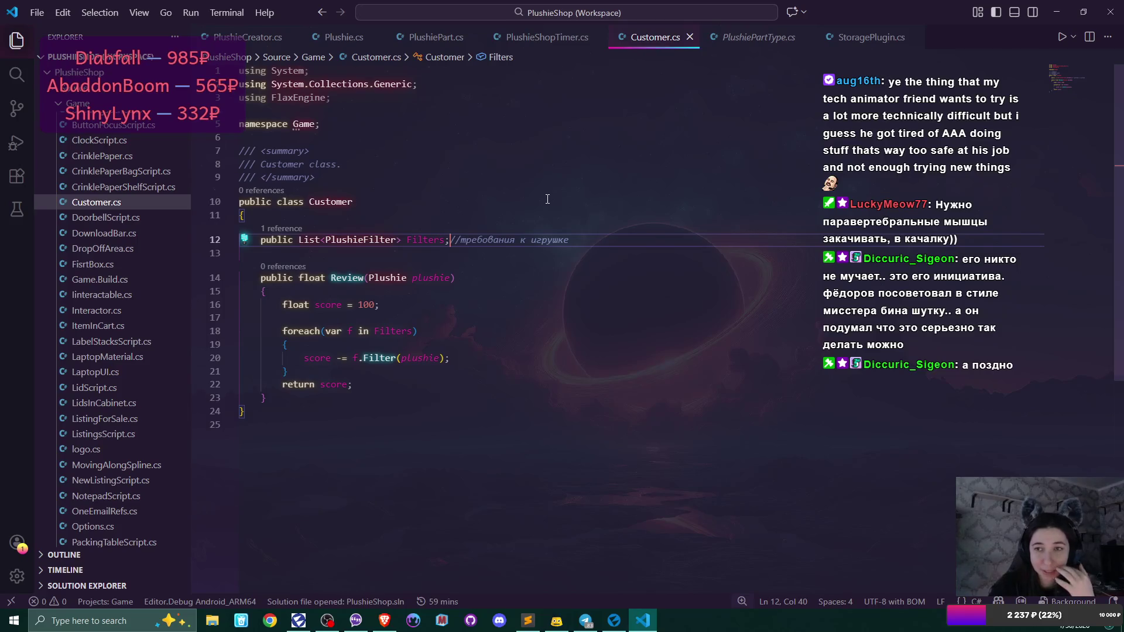
- Return to PlushieShopTimer.cs and inspect the new AddressClass assignment on lines 47–51
left_click(547, 37)
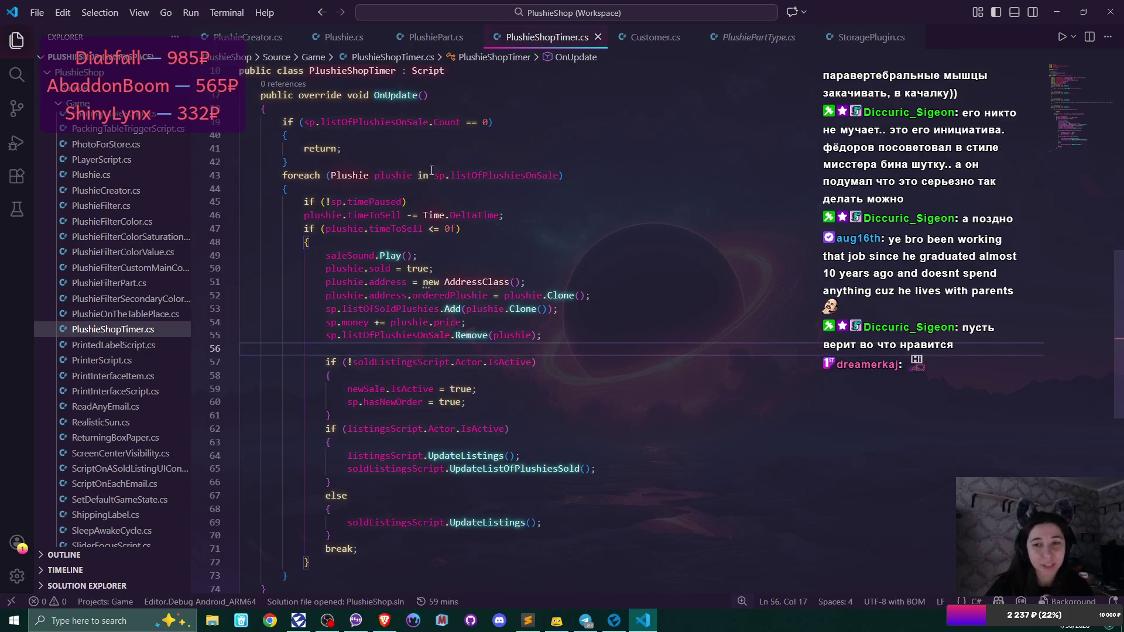
scroll(454, 175, "down", 2)
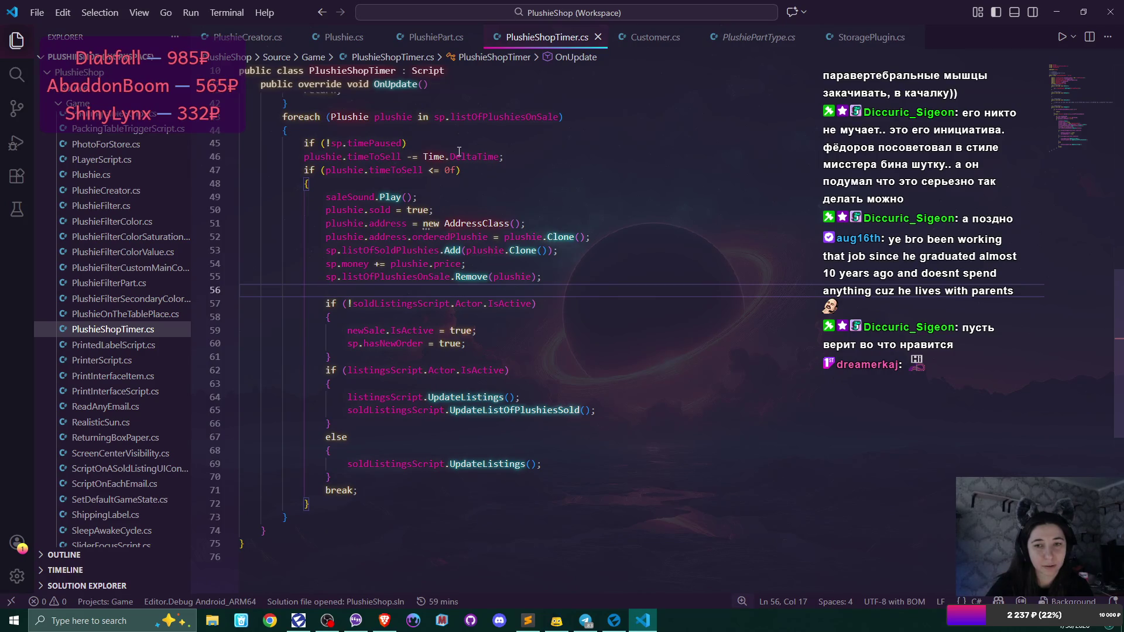
left_click(458, 170)
left_click(373, 223)
left_click(537, 221)
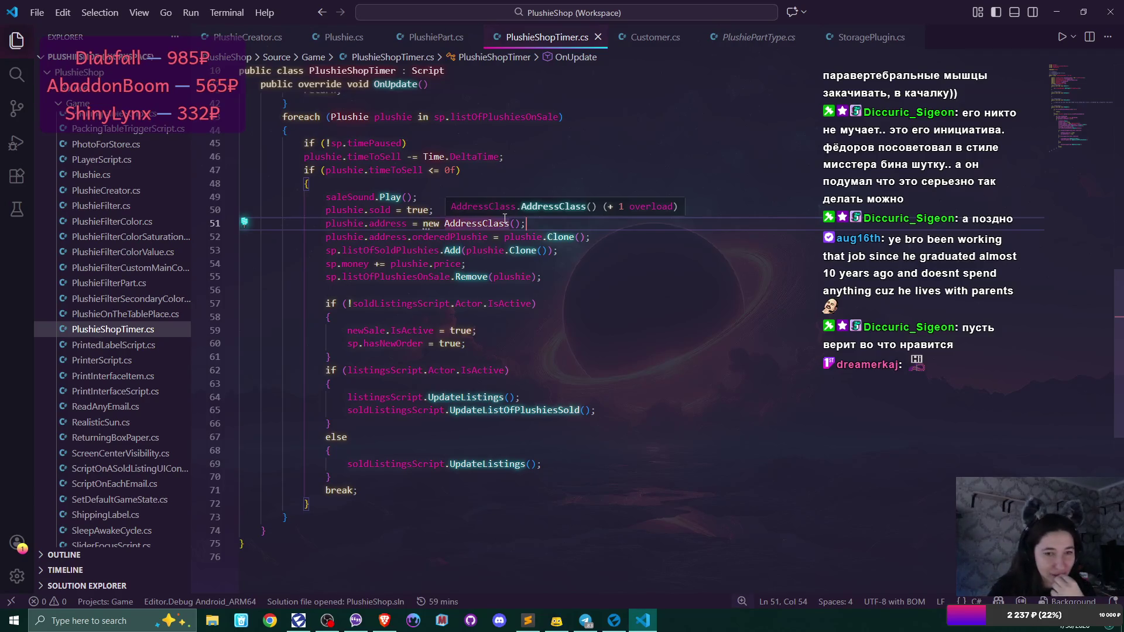
scroll(130, 279, "up", 5)
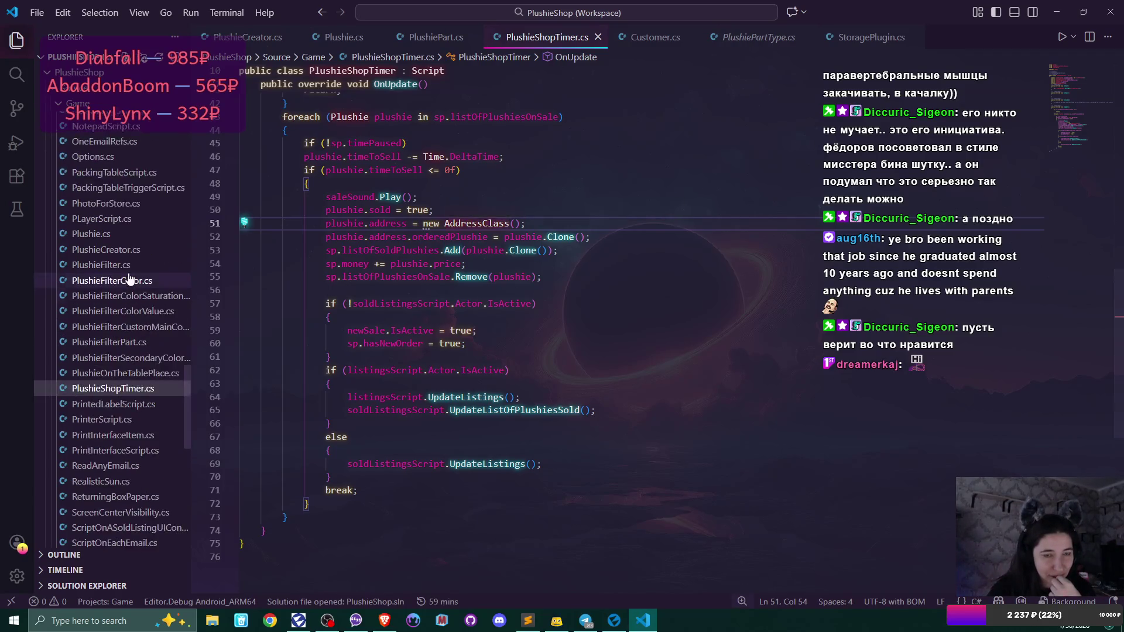
scroll(130, 278, "up", 1)
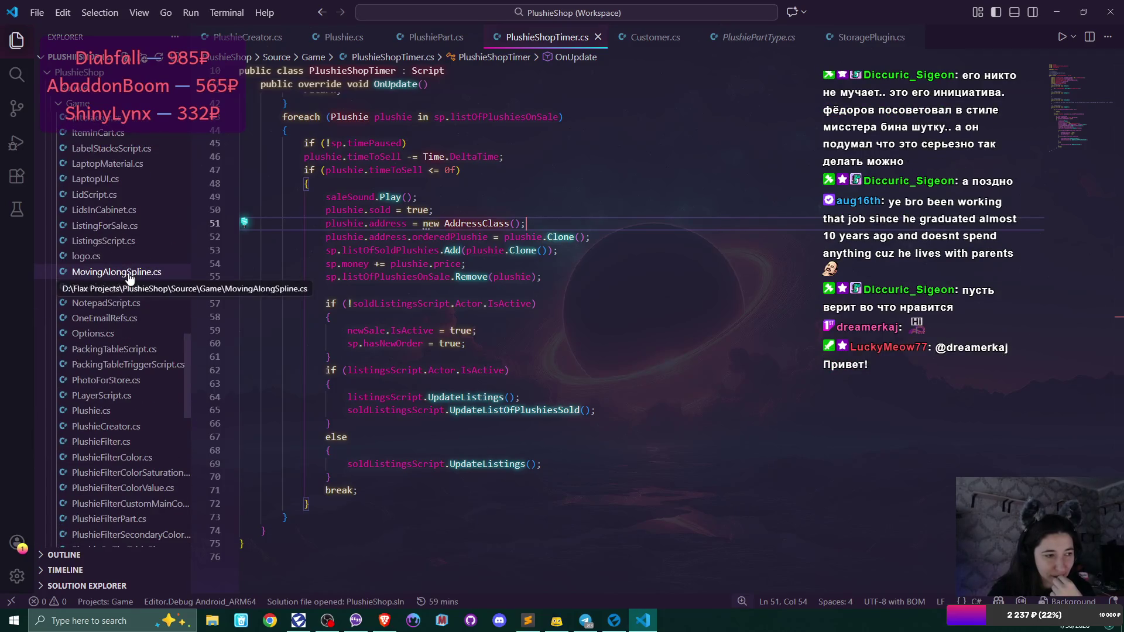
scroll(129, 278, "up", 4)
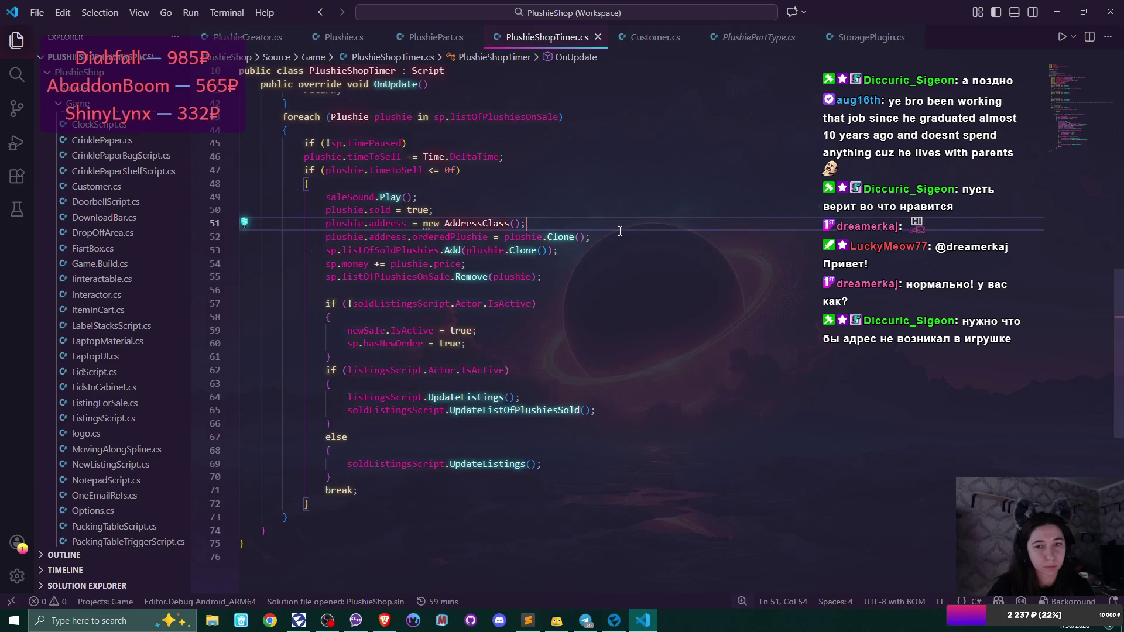
- Select line 52, plushie.address.orderedPlushie = plushie.Clone();
left_click_drag(320, 237, 606, 236)
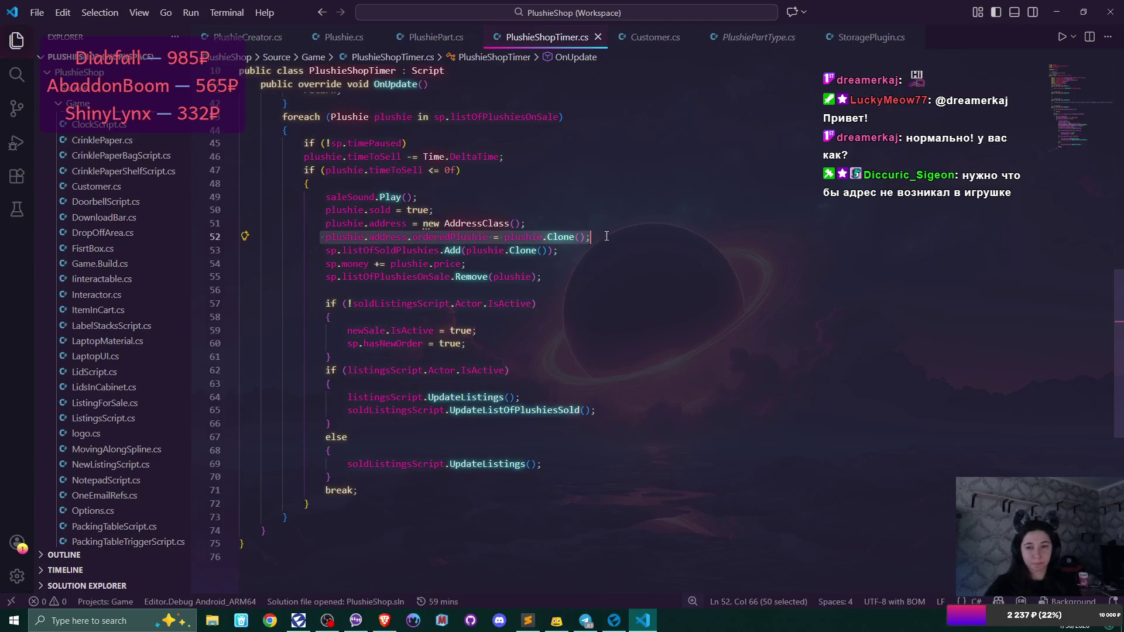
- In Flax Editor, start play mode and begin a new game, overwriting the existing save
left_click(614, 619)
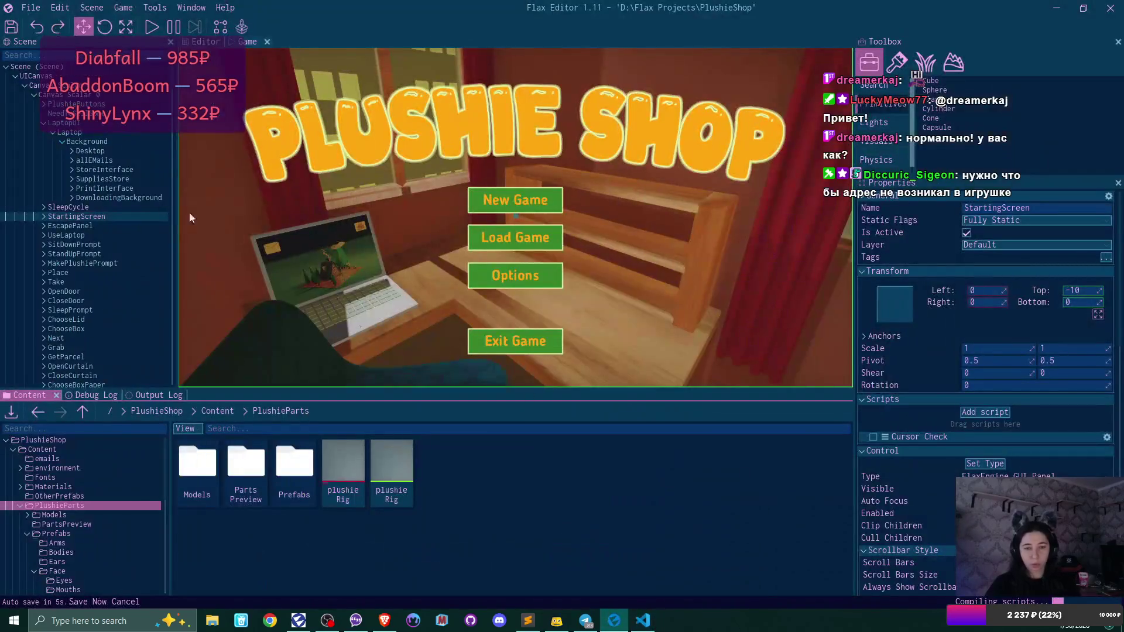
left_click(151, 27)
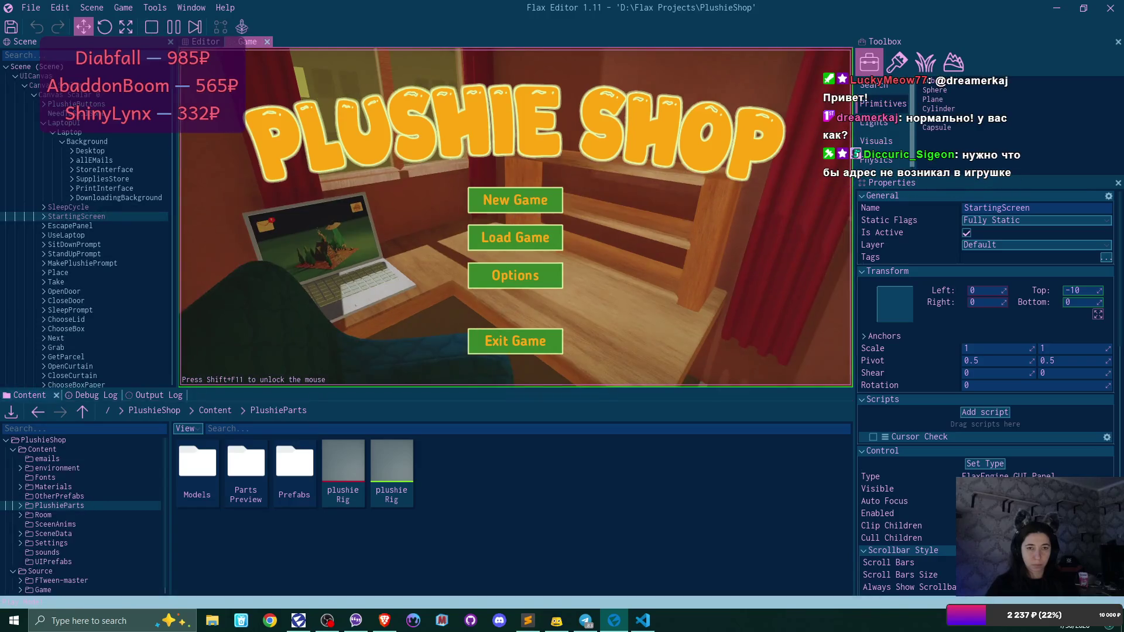
left_click(515, 201)
left_click(515, 199)
left_click(486, 273)
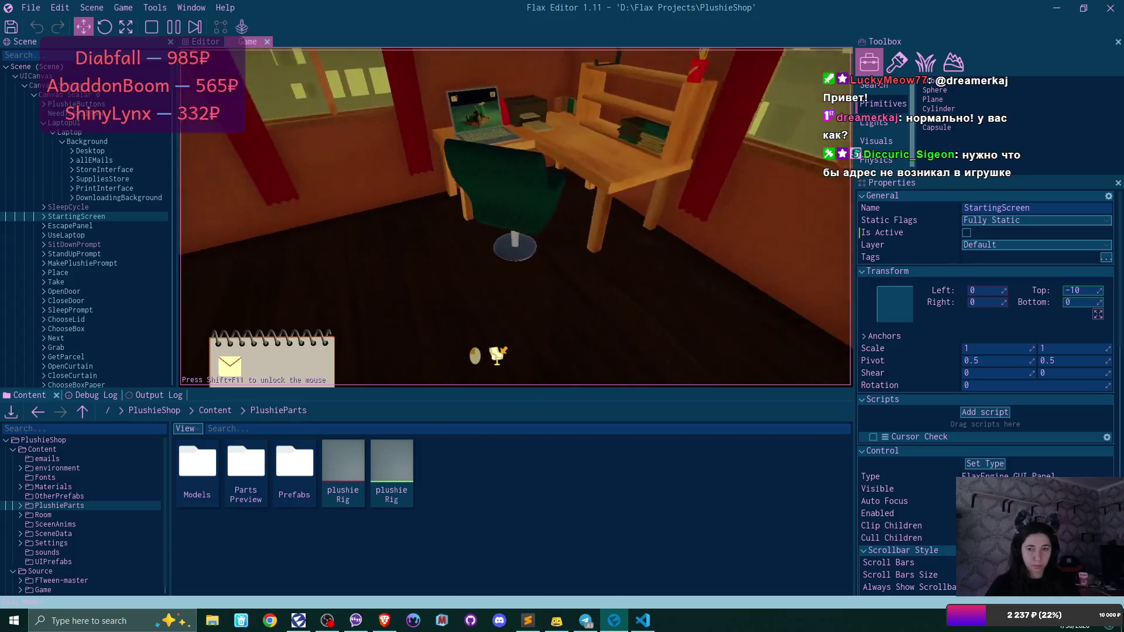
- On the in-game laptop, open the customer email's attachment, then pick the first plushie in the store
key("e")
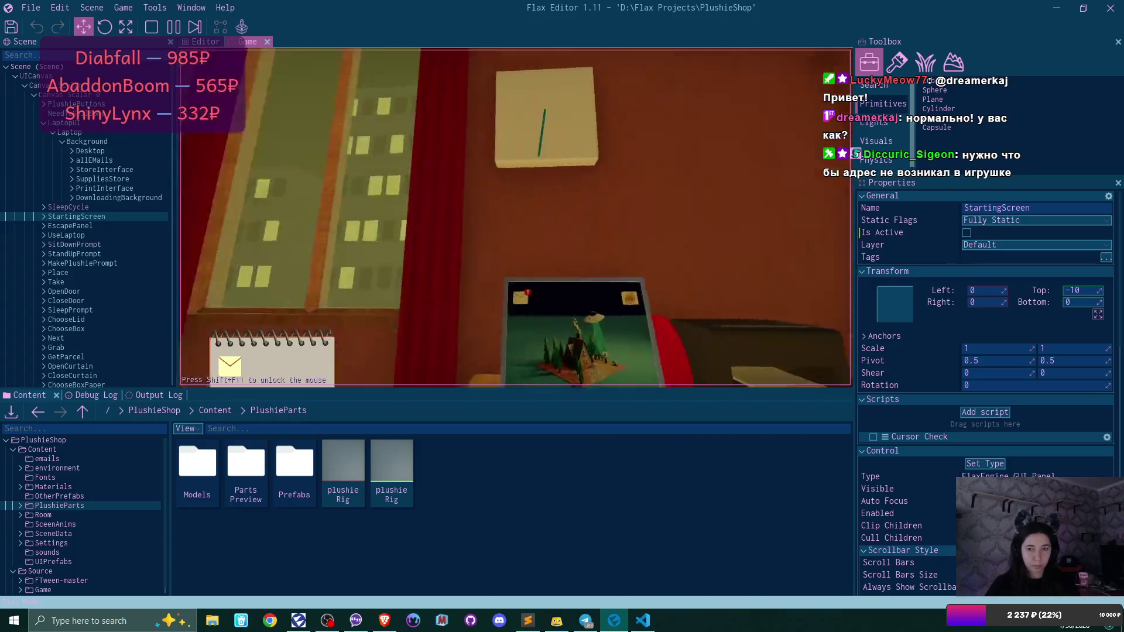
left_click(287, 103)
left_click(514, 143)
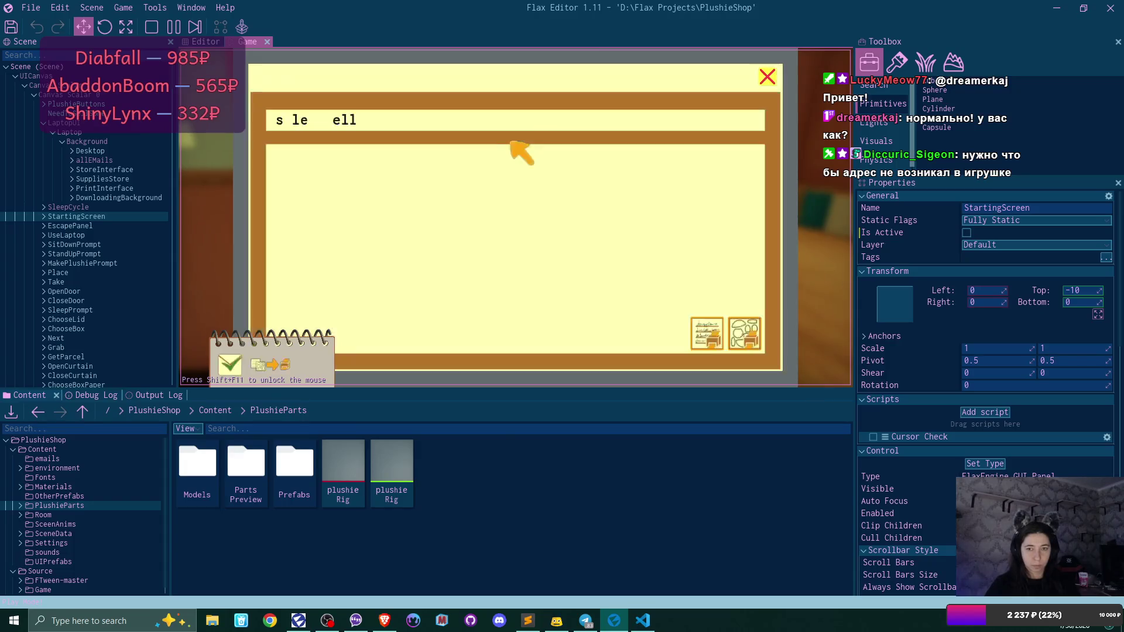
left_click(741, 341)
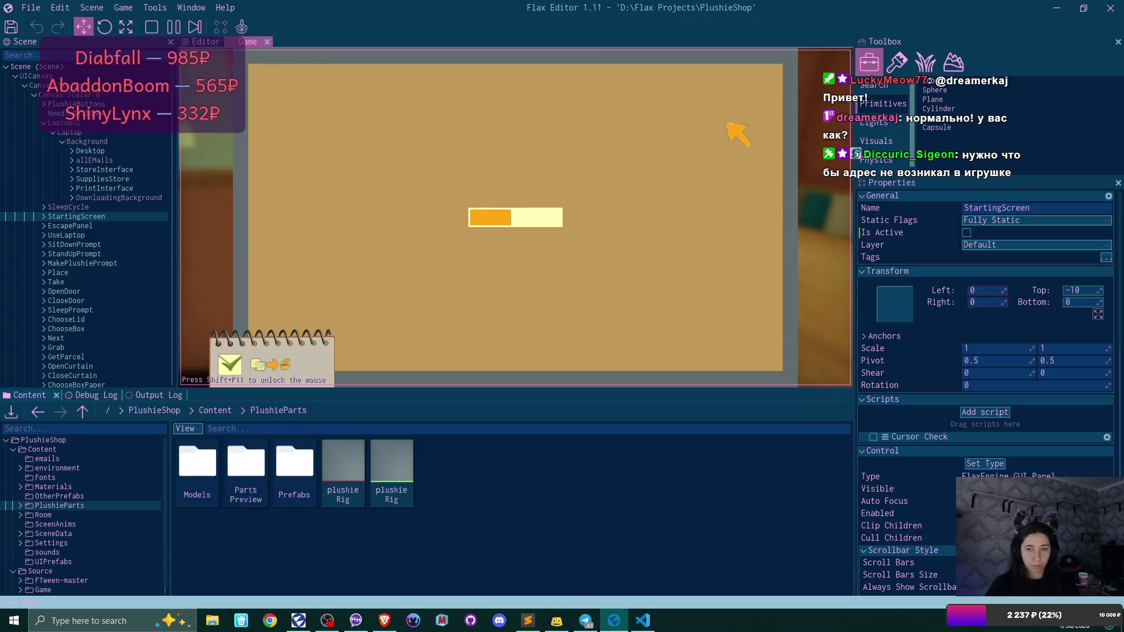
left_click(766, 80)
left_click(767, 78)
left_click(747, 105)
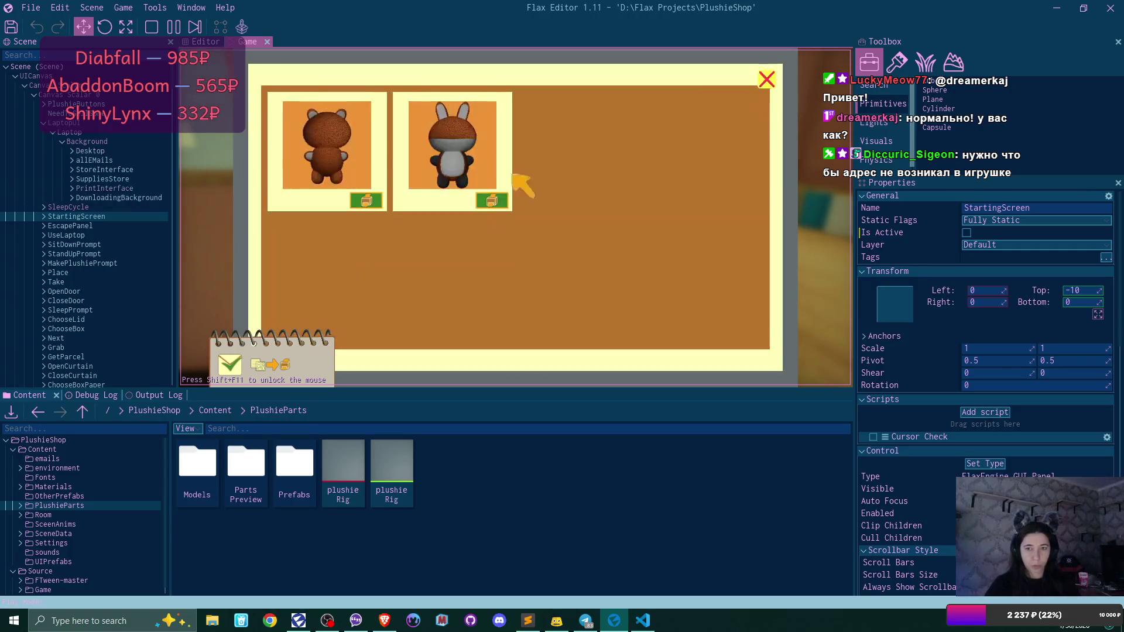
left_click(376, 199)
left_click(766, 79)
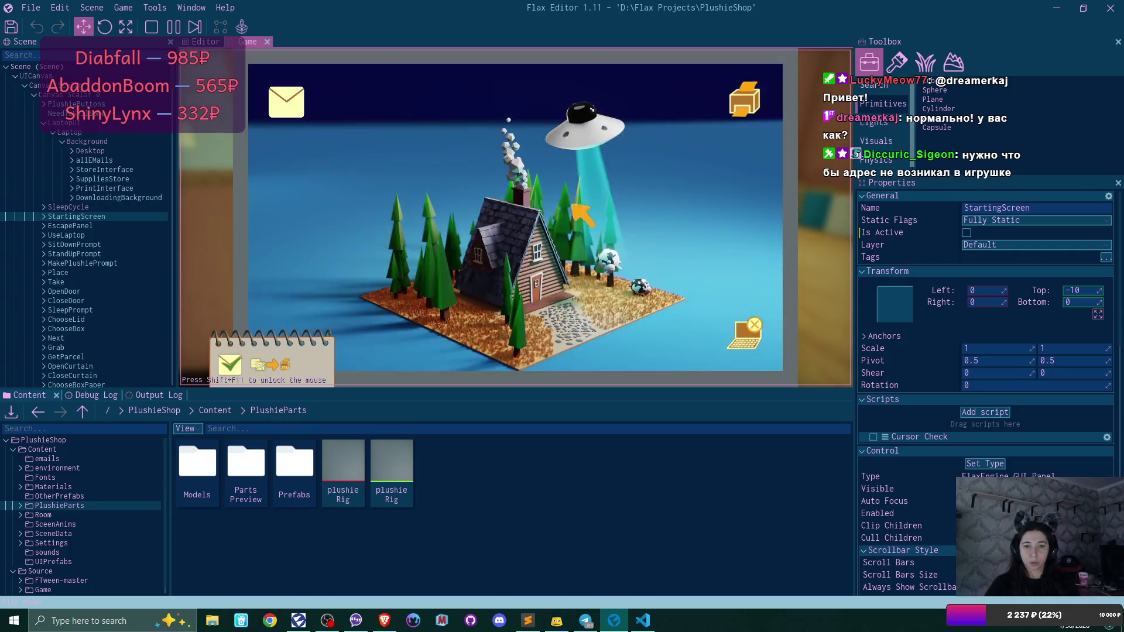
- Stop play mode and show the Output Log with the null-reference error
left_click(151, 27)
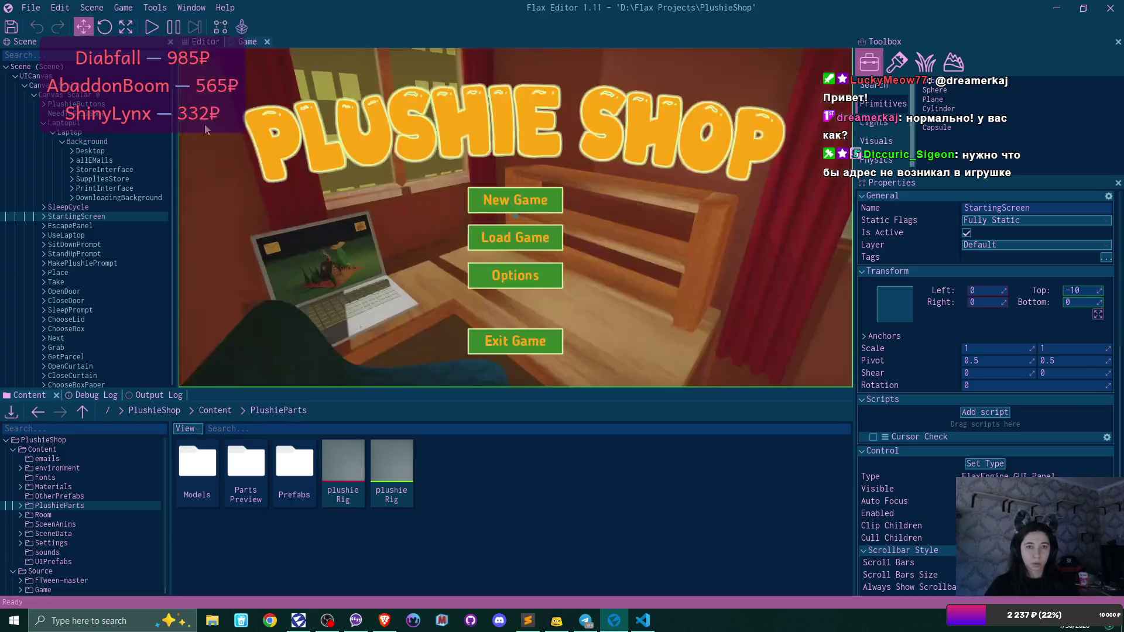
left_click(90, 395)
left_click(147, 395)
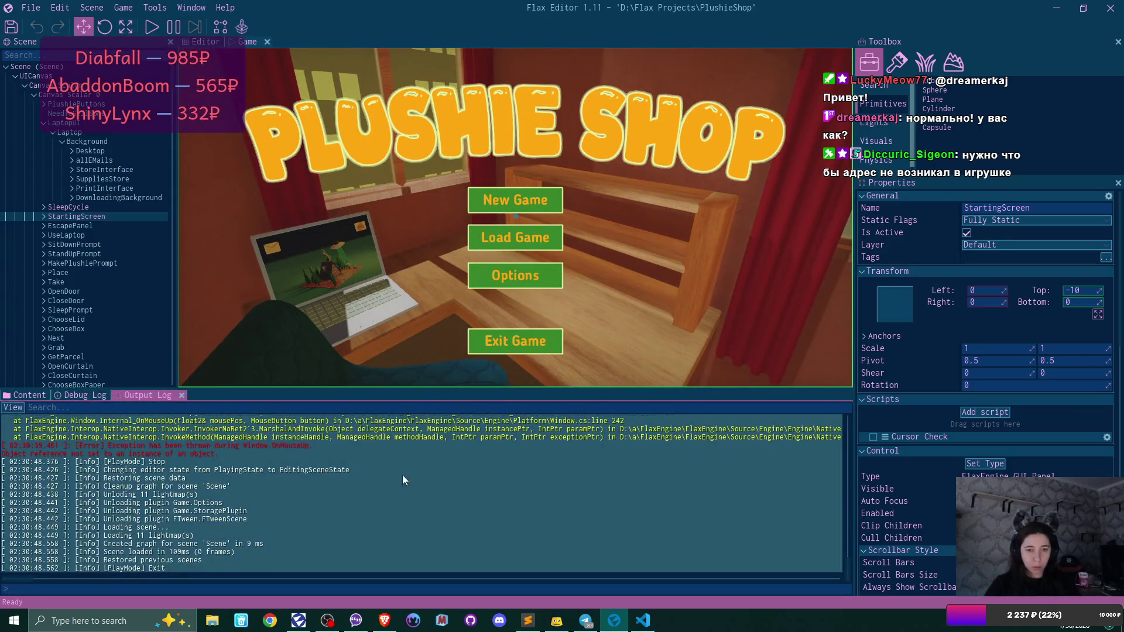
- Scroll up the Output Log to the Plushie.Clone stack trace, then return to VS Code
scroll(386, 481, "up", 10)
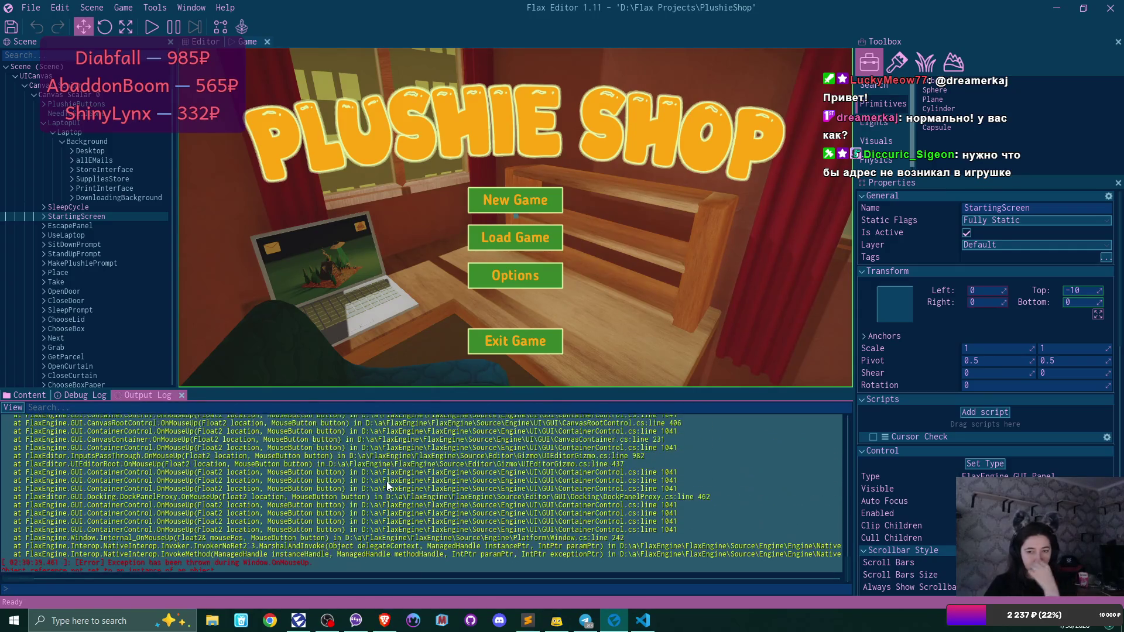
scroll(386, 481, "up", 8)
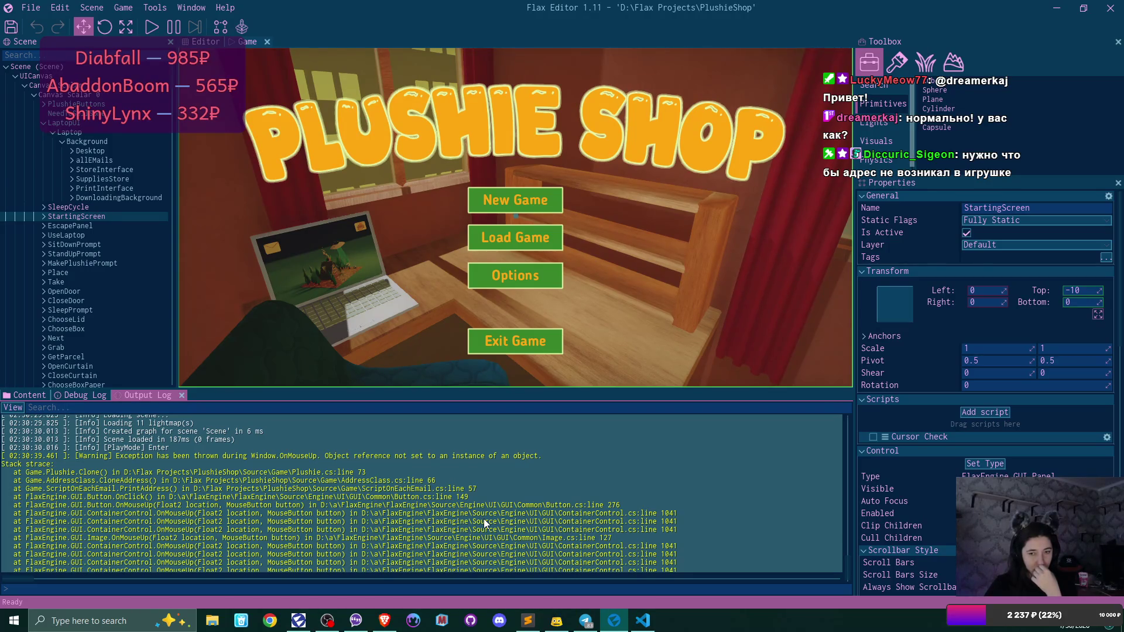
left_click(642, 620)
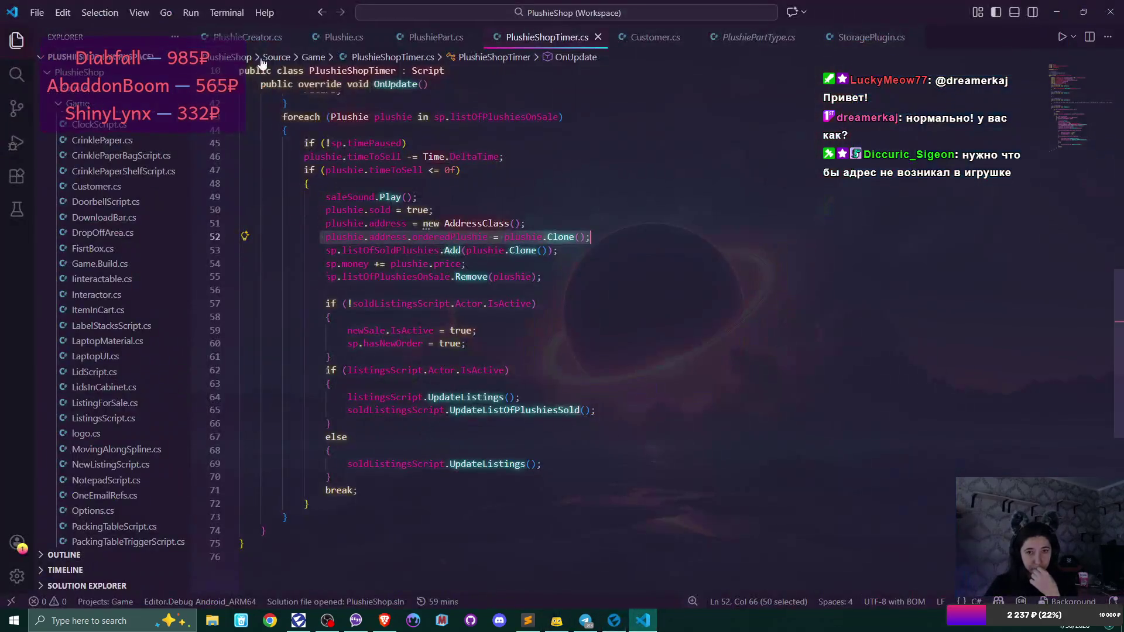
- Open the Plushie.cs tab at the Clone method's Parts loop on line 73
left_click(340, 37)
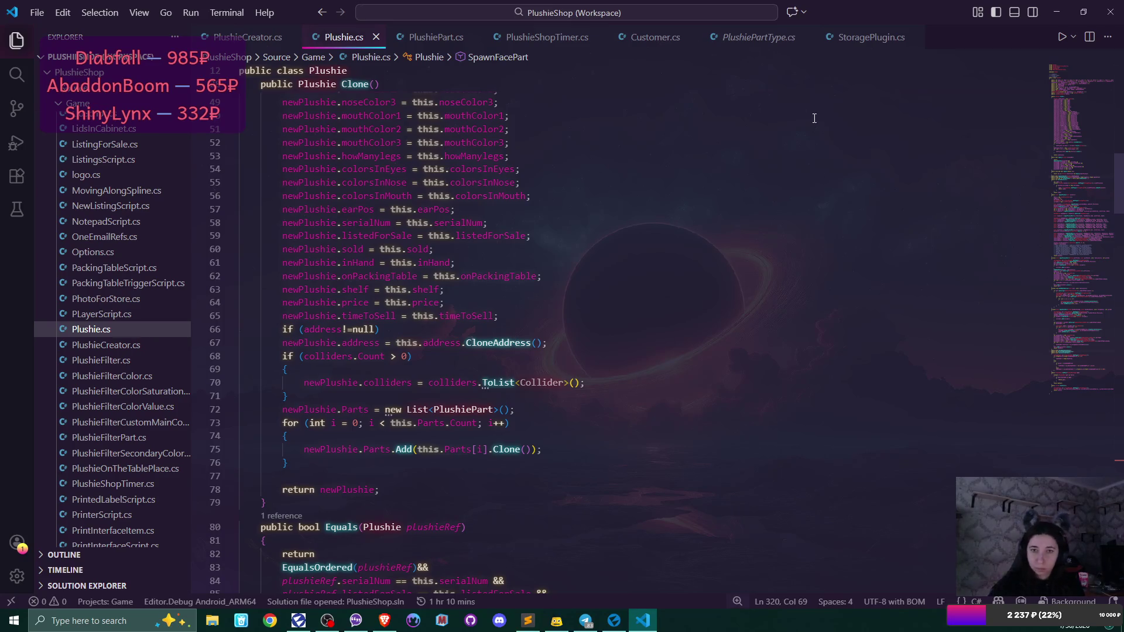
- Inspect the Parts.Count loop on line 73 of Plushie.cs, then return to Flax Editor's stack trace
left_click(614, 621)
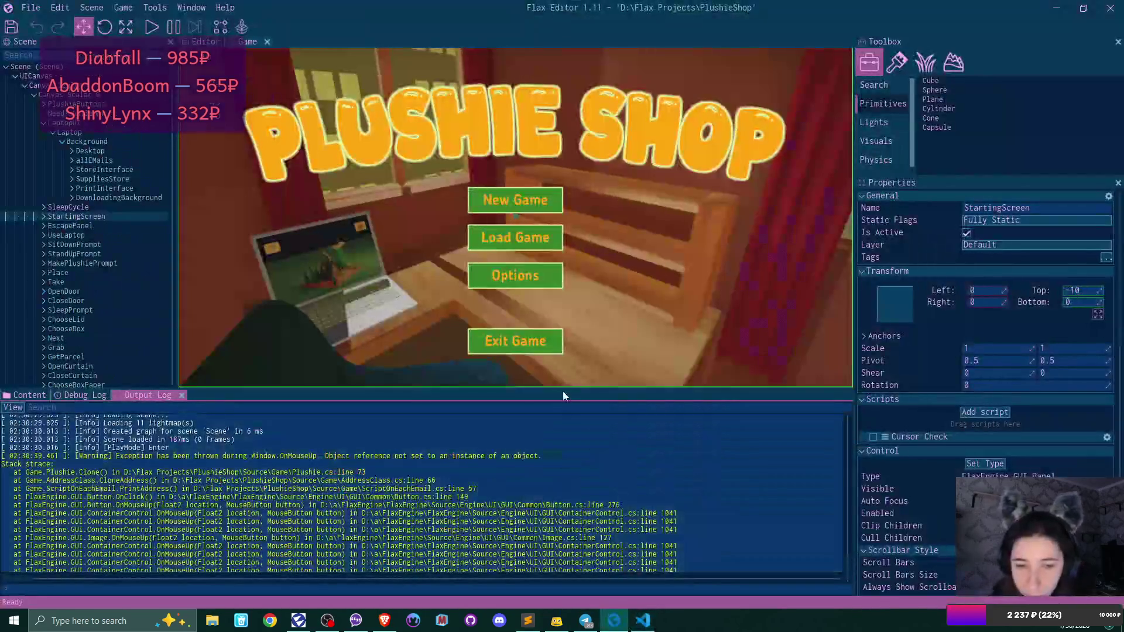
left_click(642, 620)
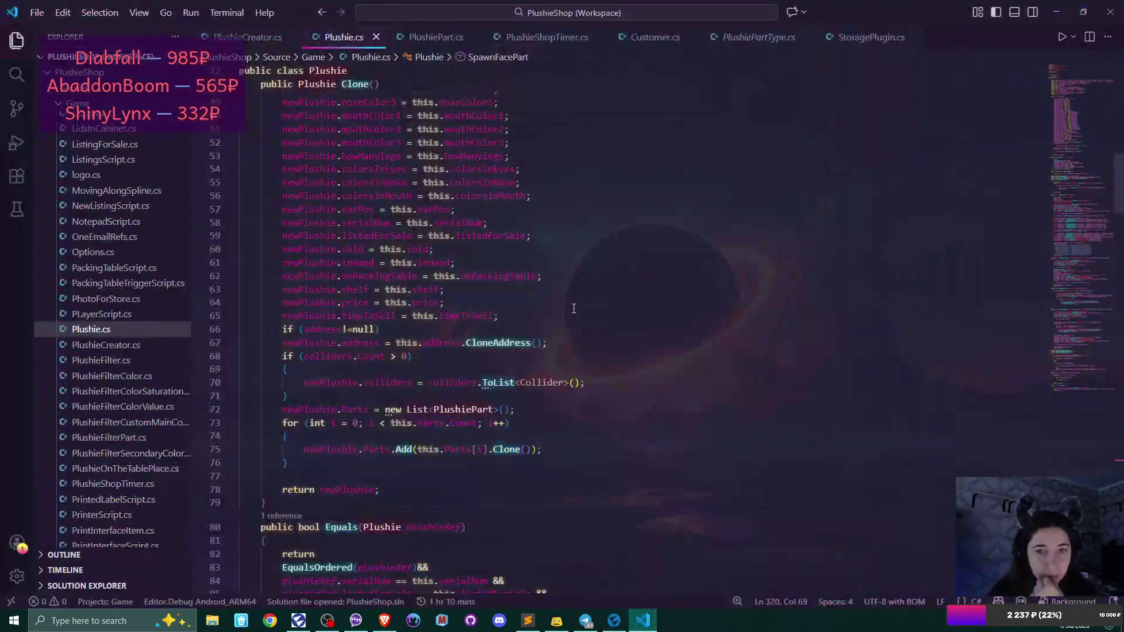
left_click(625, 429)
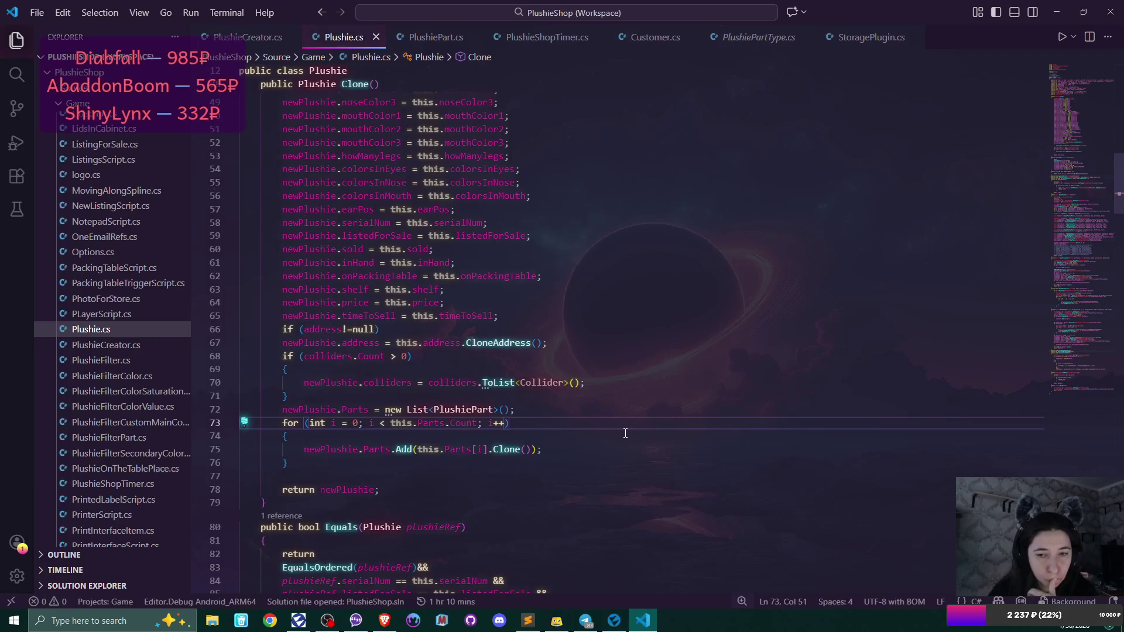
scroll(625, 433, "up", 10)
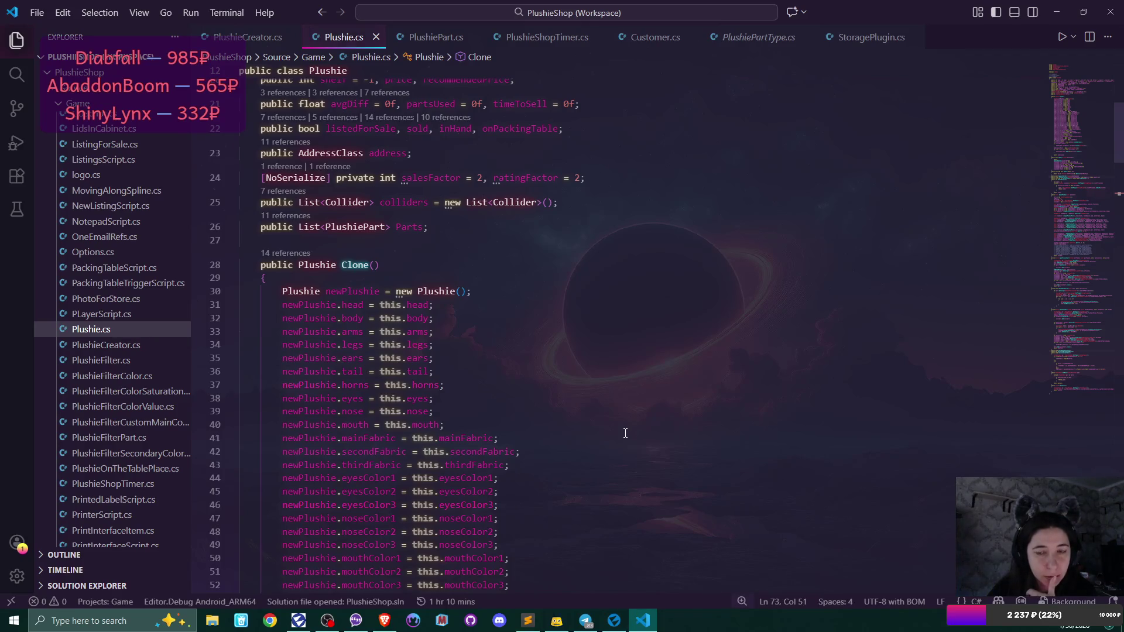
scroll(625, 433, "down", 10)
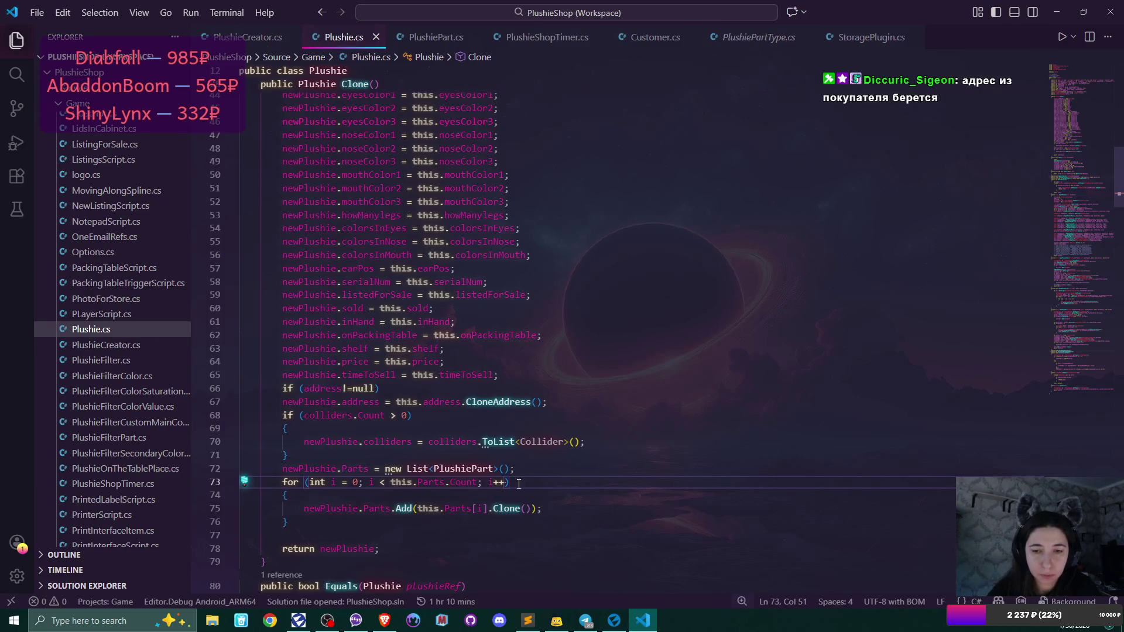
left_click(456, 486)
left_click(614, 620)
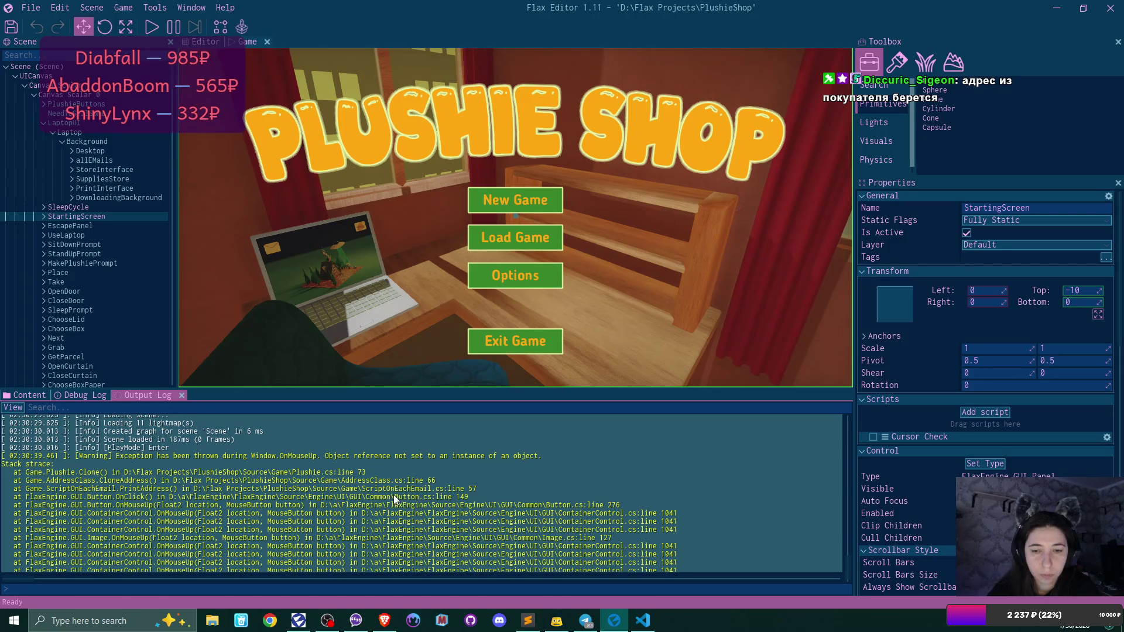
scroll(393, 495, "down", 3)
scroll(396, 496, "down", 1)
scroll(395, 500, "up", 2)
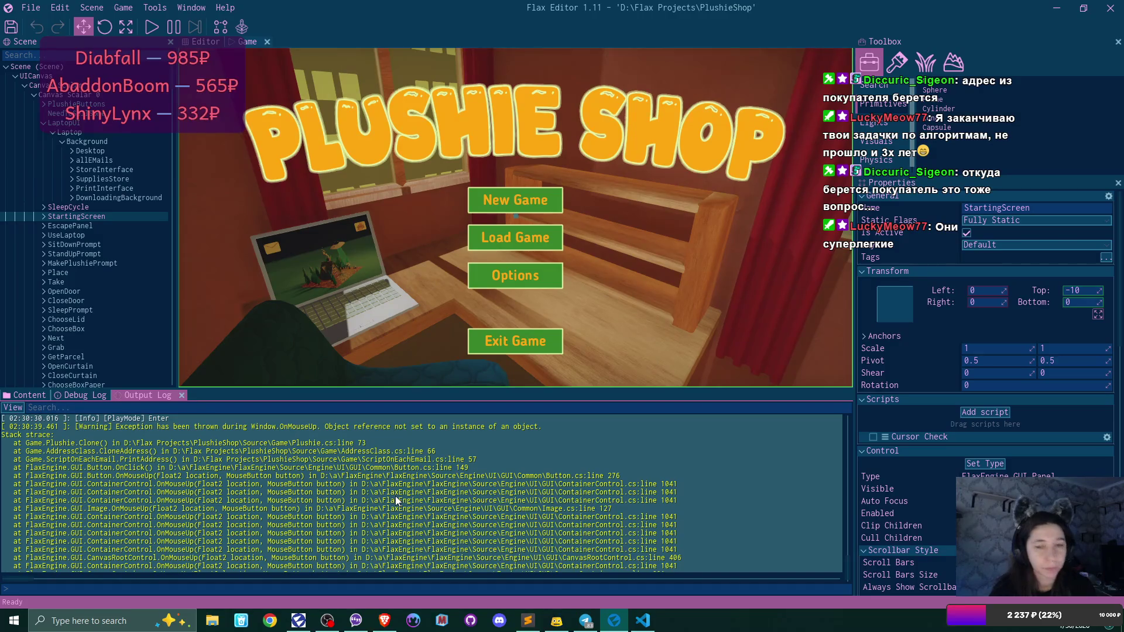
scroll(565, 460, "up", 1)
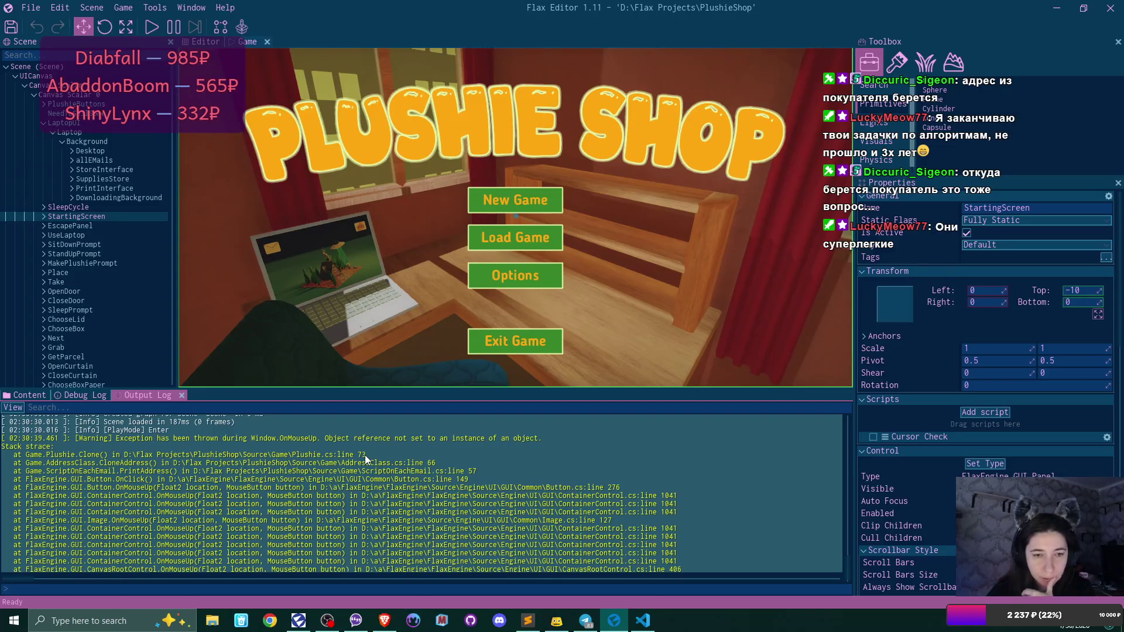
scroll(424, 498, "down", 1)
scroll(423, 498, "up", 1)
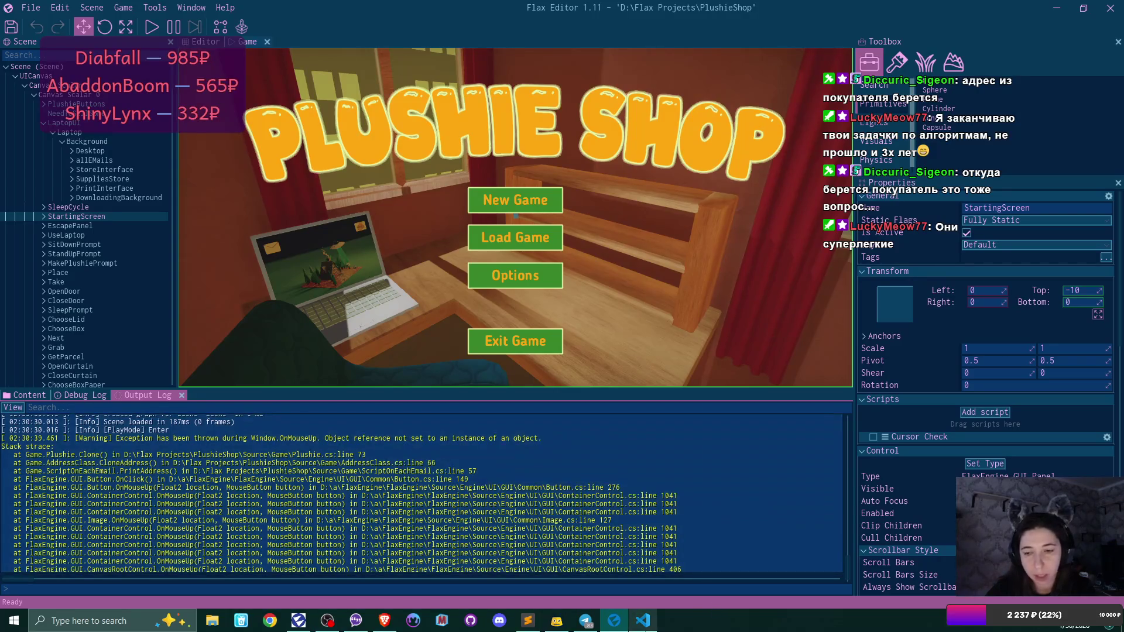
left_click(645, 622)
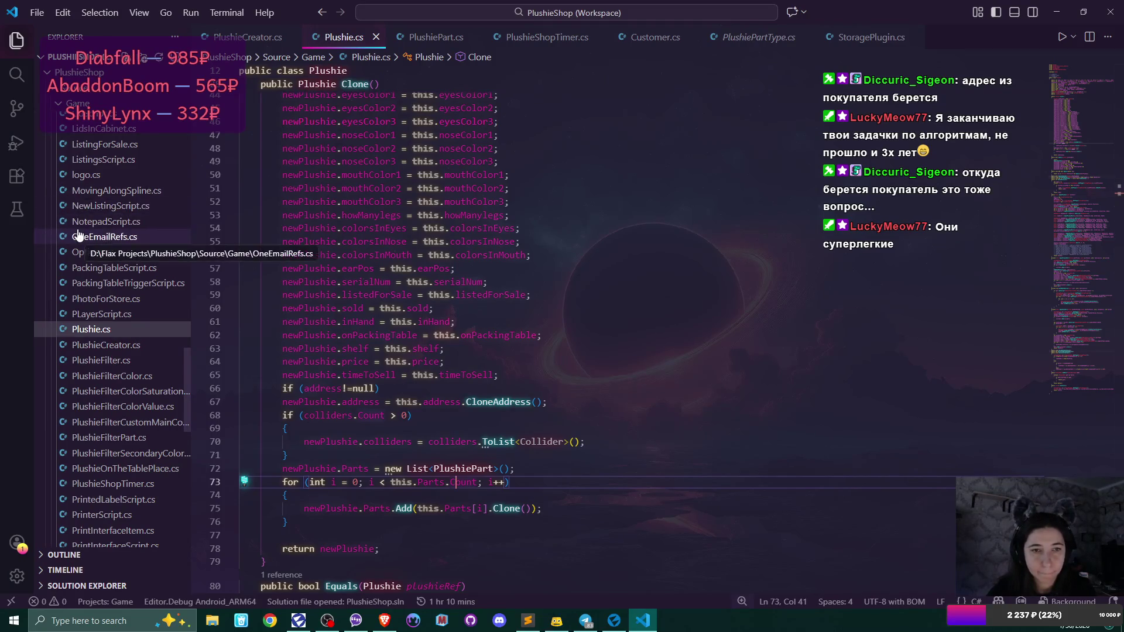
- Open AddressClass.cs and inspect the orderedPlushie Clone call on line 66 in CloneAddress
scroll(78, 234, "down", 4)
scroll(77, 234, "down", 8)
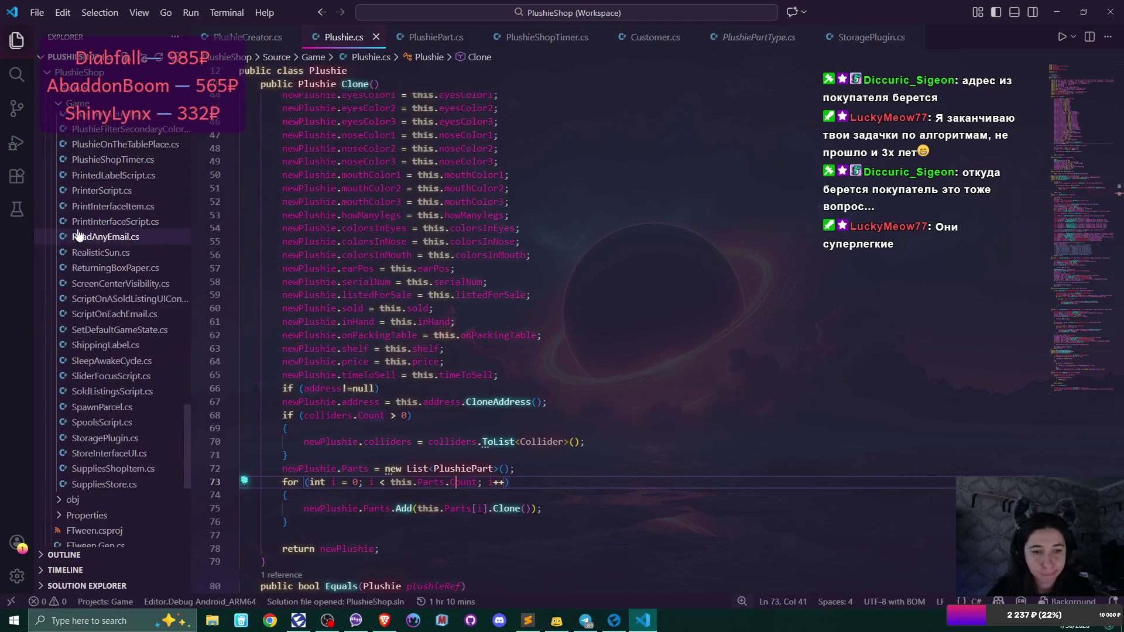
scroll(78, 234, "up", 20)
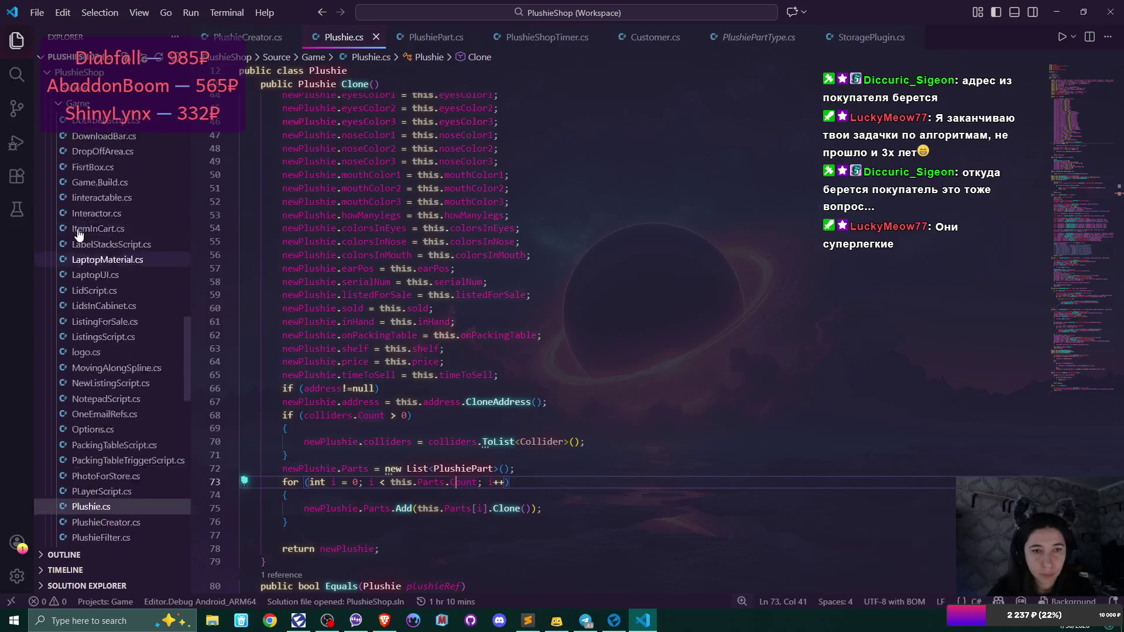
scroll(78, 234, "up", 10)
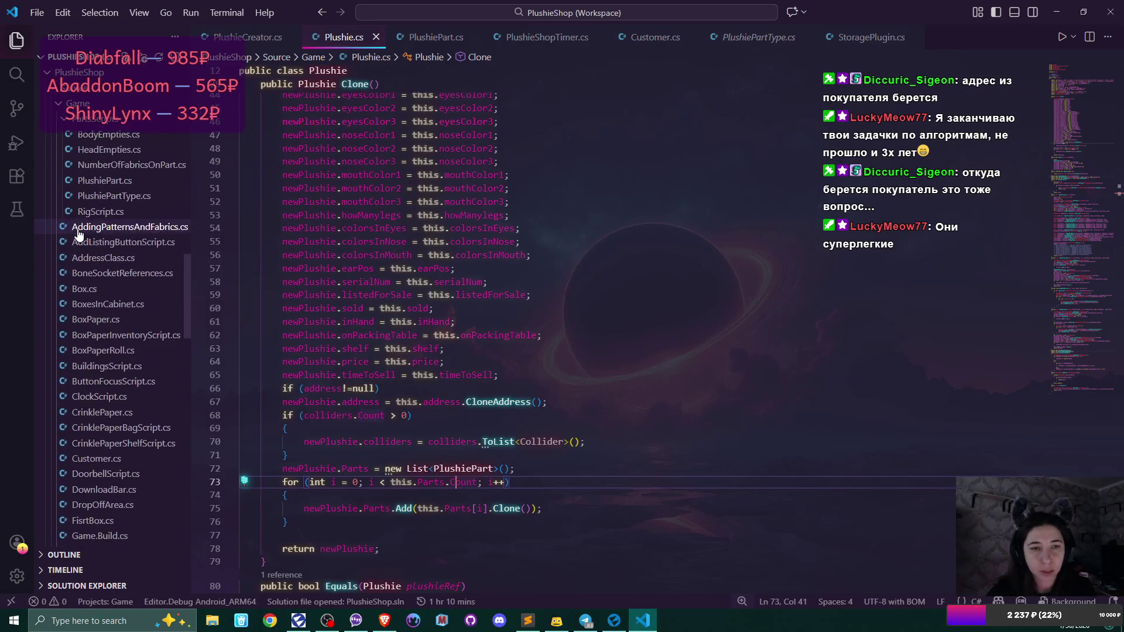
left_click(106, 348)
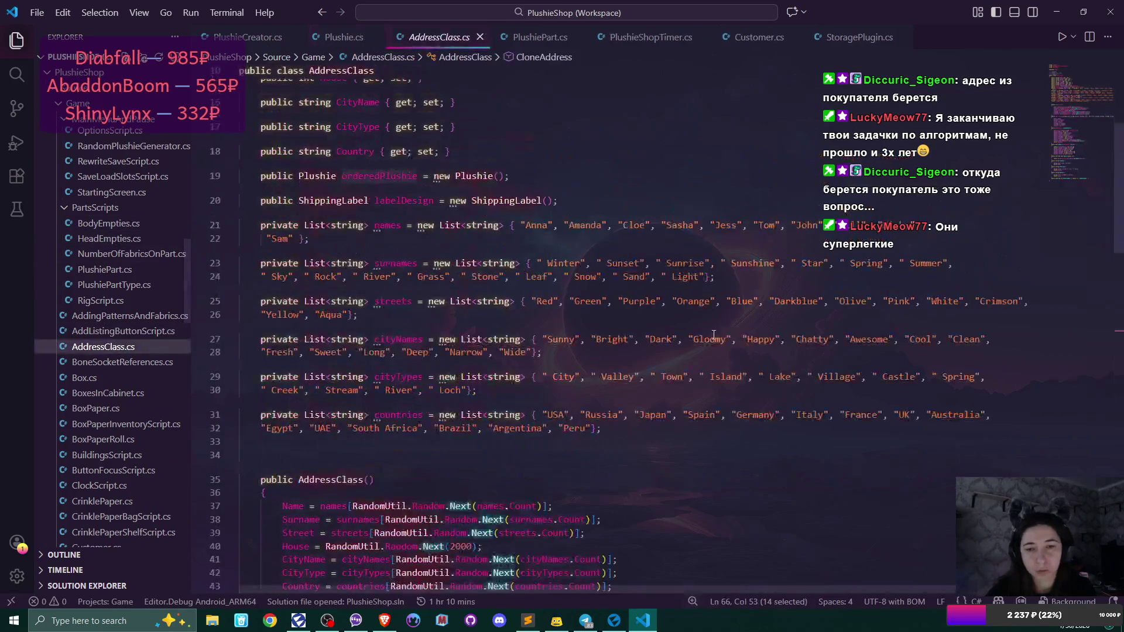
scroll(625, 385, "down", 10)
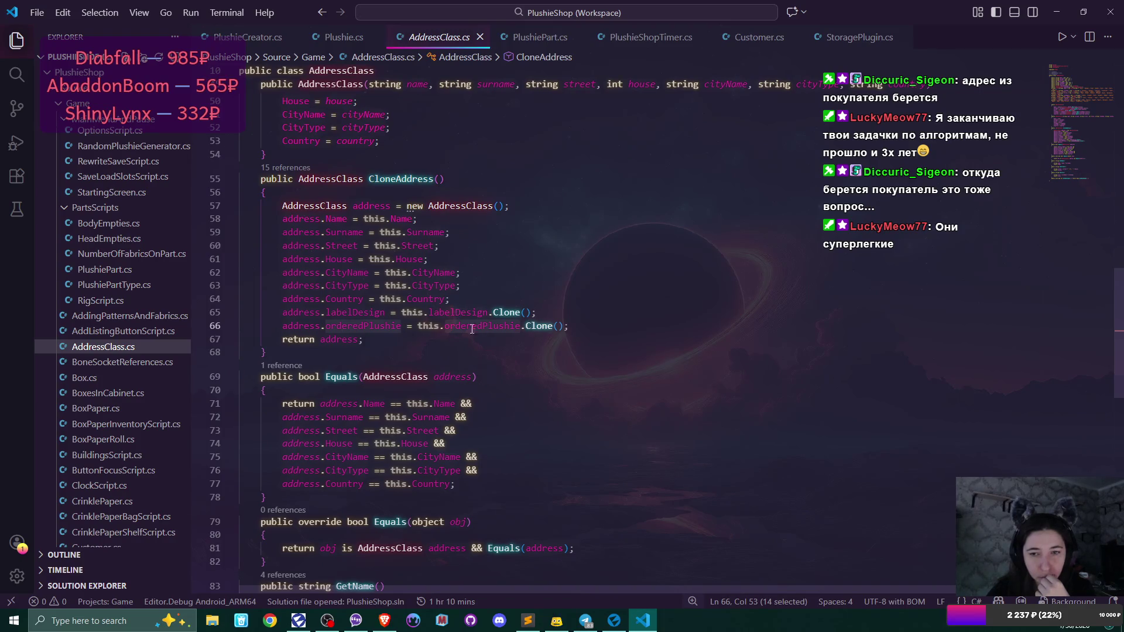
left_click(563, 326)
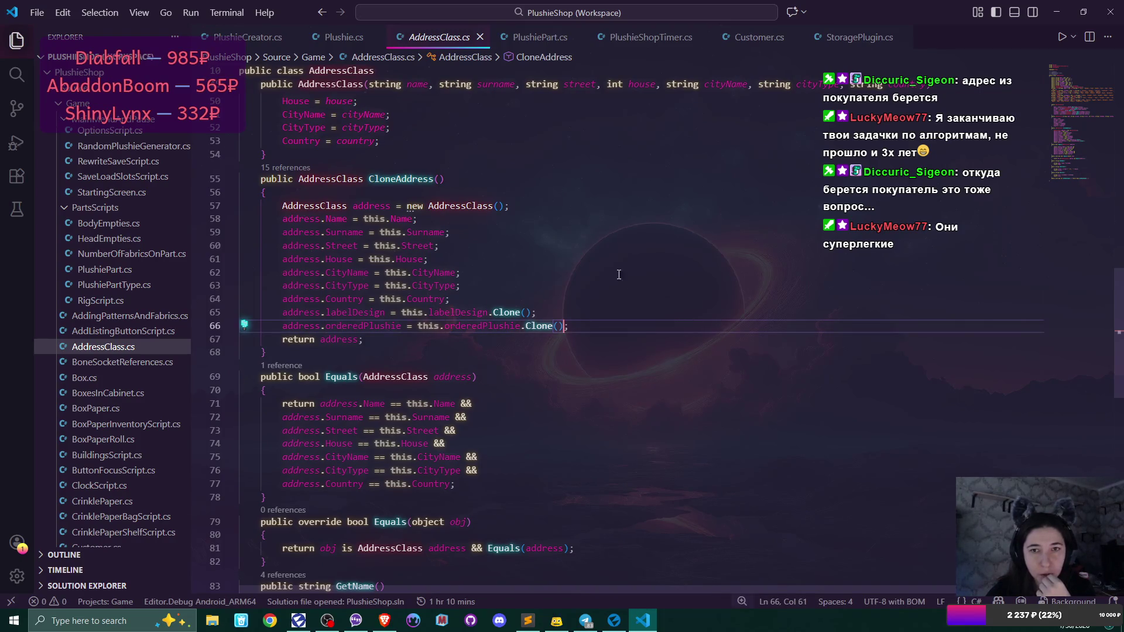
- Flip between AddressClass.cs and Plushie.cs, ending at the end of line 72 in Clone
left_click(344, 37)
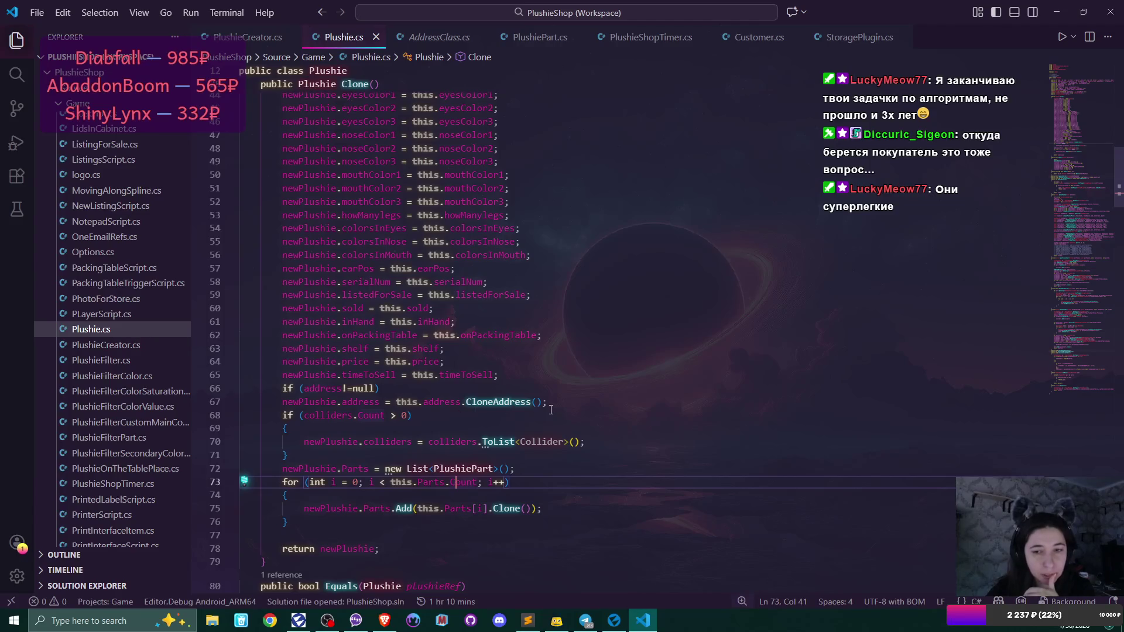
left_click(425, 38)
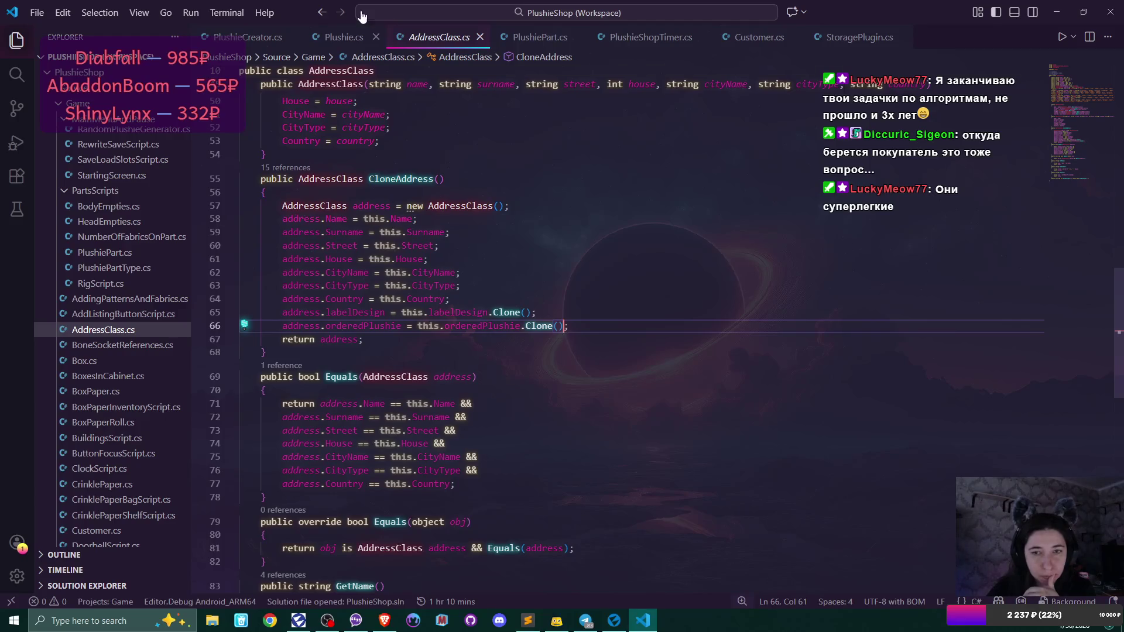
left_click(344, 37)
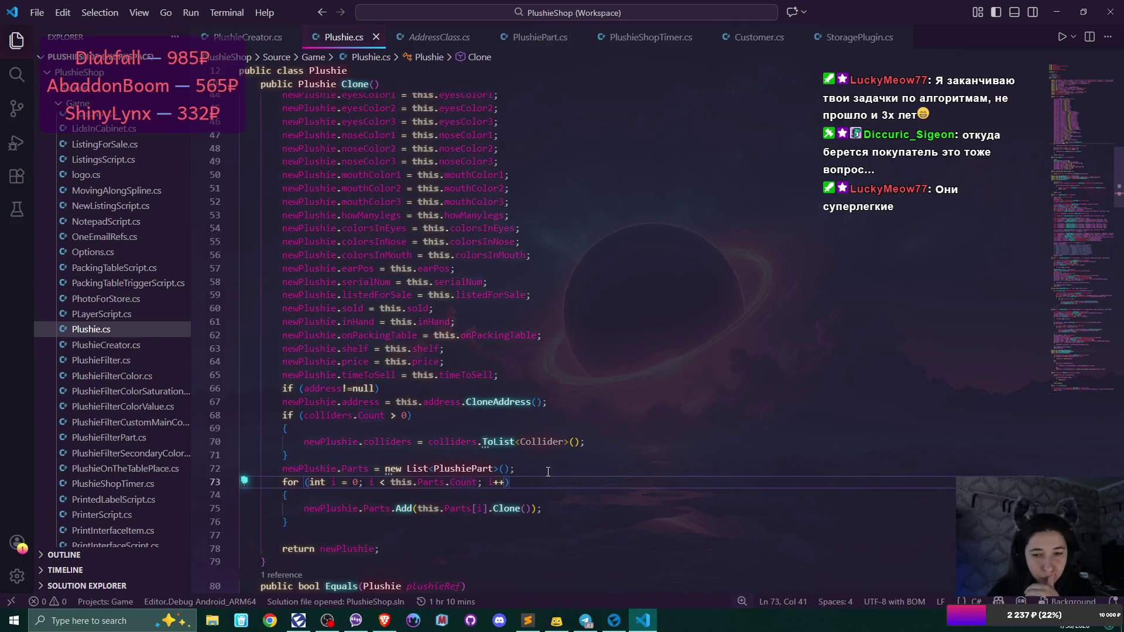
key("Up")
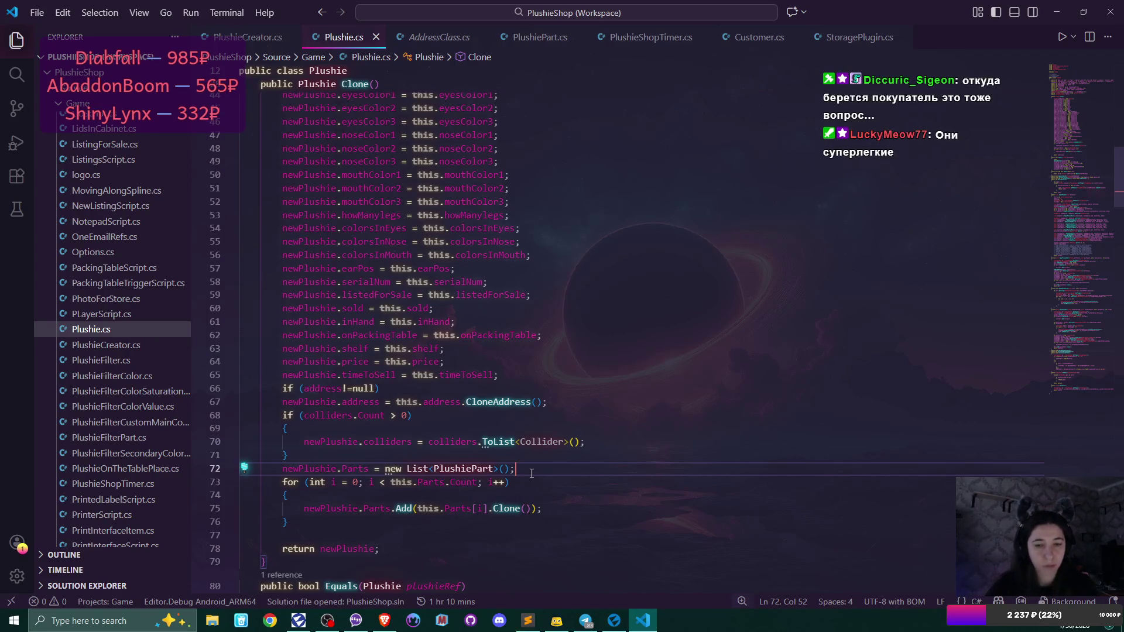
- Above the Parts loop, add 'if (this.Parts.Count > 0)' with an opening brace
key("Return")
type("if (")
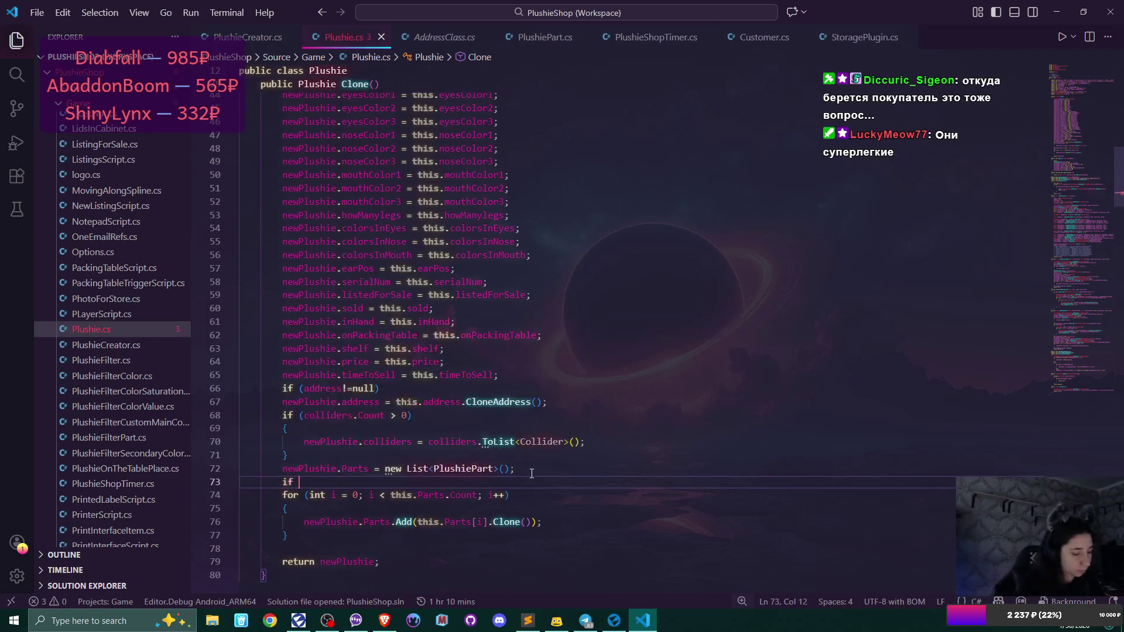
left_click_drag(391, 495, 479, 496)
key("ctrl+c")
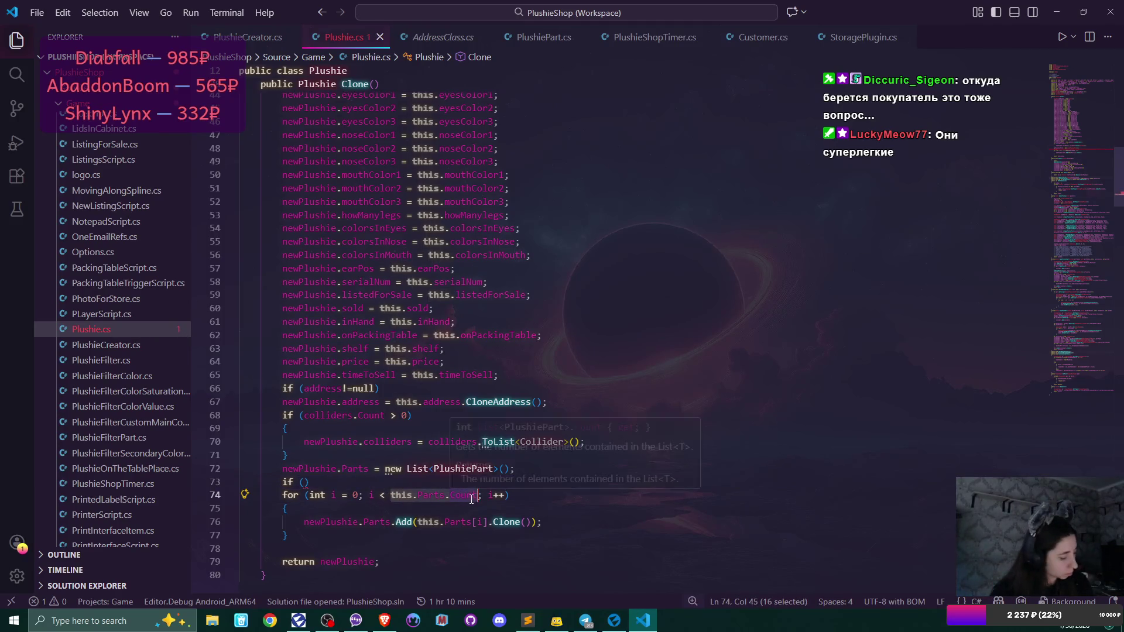
left_click(483, 484)
key("Left")
key("ctrl+v")
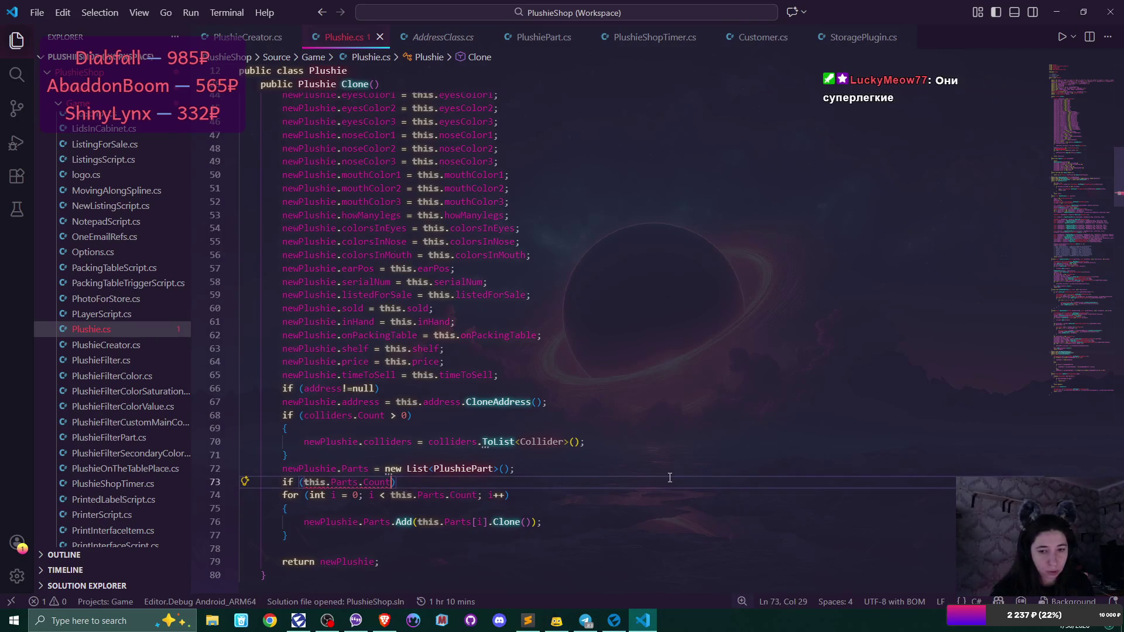
type("> 0)")
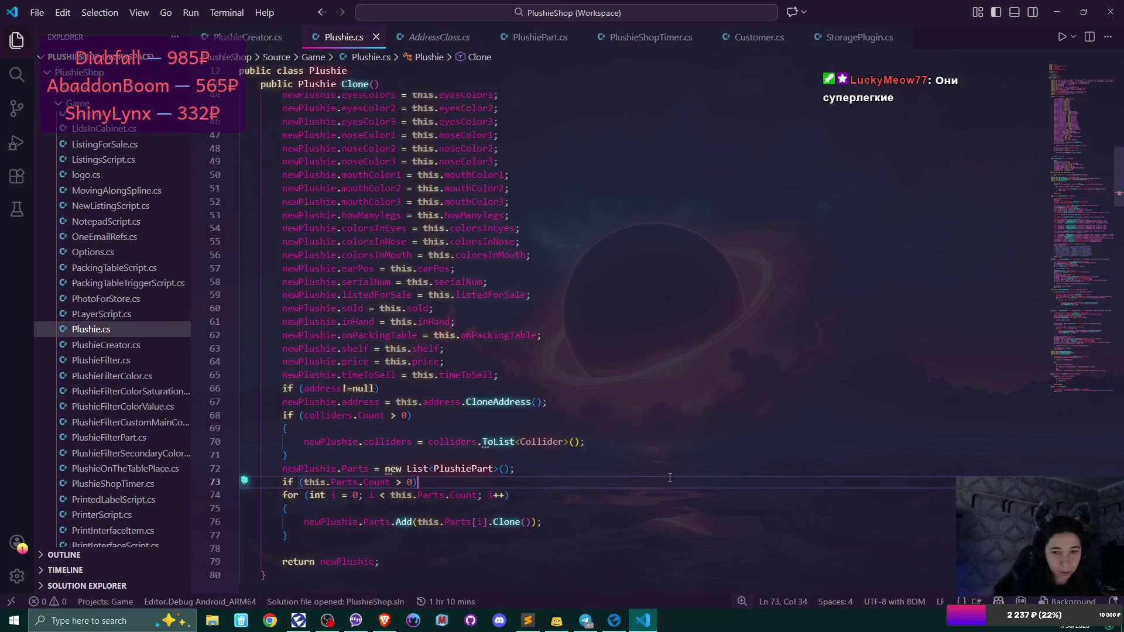
key("Return")
type("{")
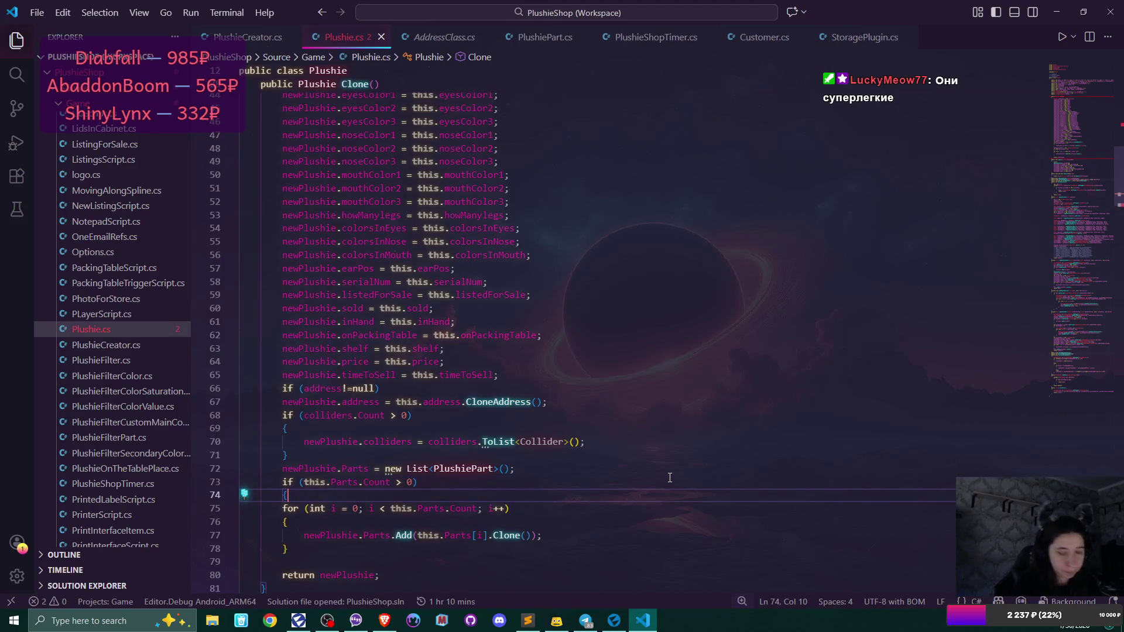
- Close the if block after line 78 and reformat Plushie.cs with Format Document
left_click(395, 548)
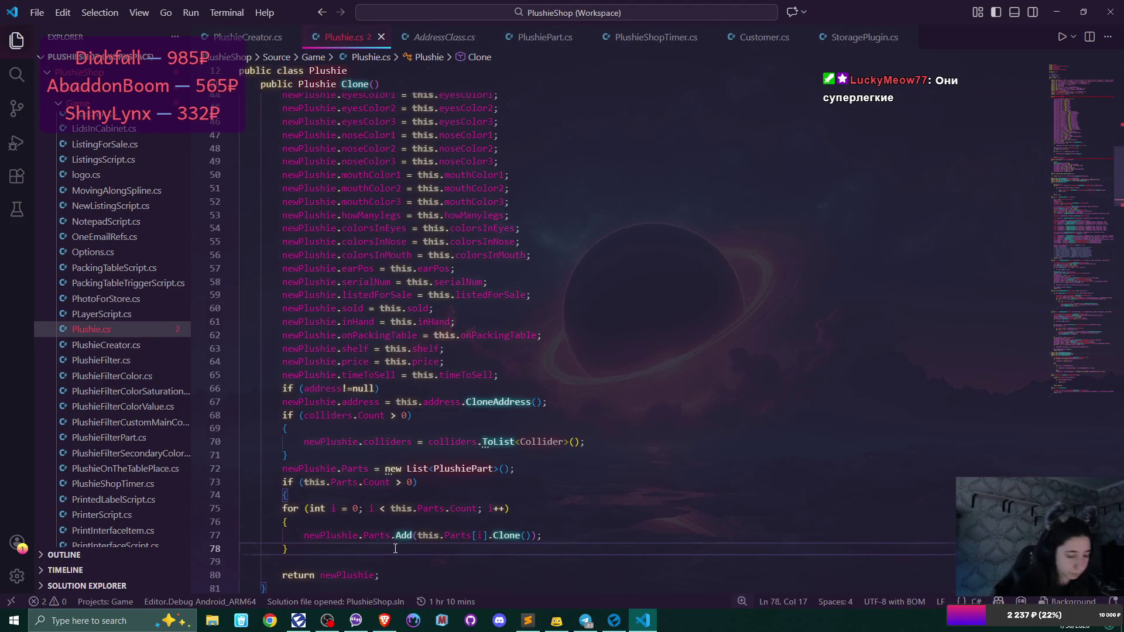
key("Return")
type("}")
scroll(395, 549, "down", 1)
right_click(763, 433)
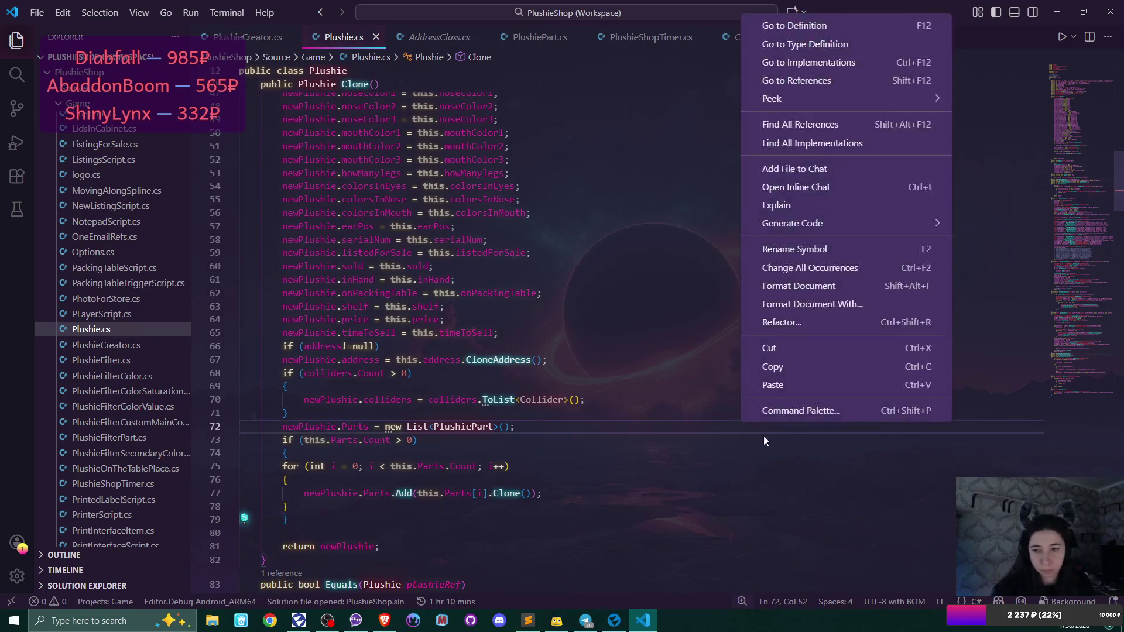
left_click(799, 286)
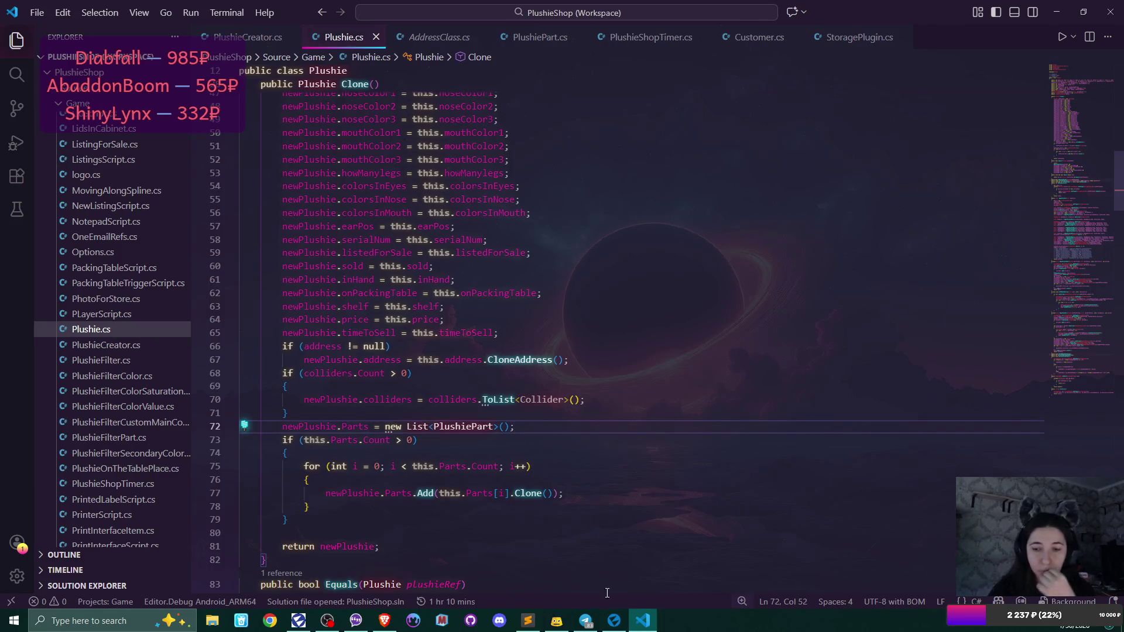
left_click(614, 620)
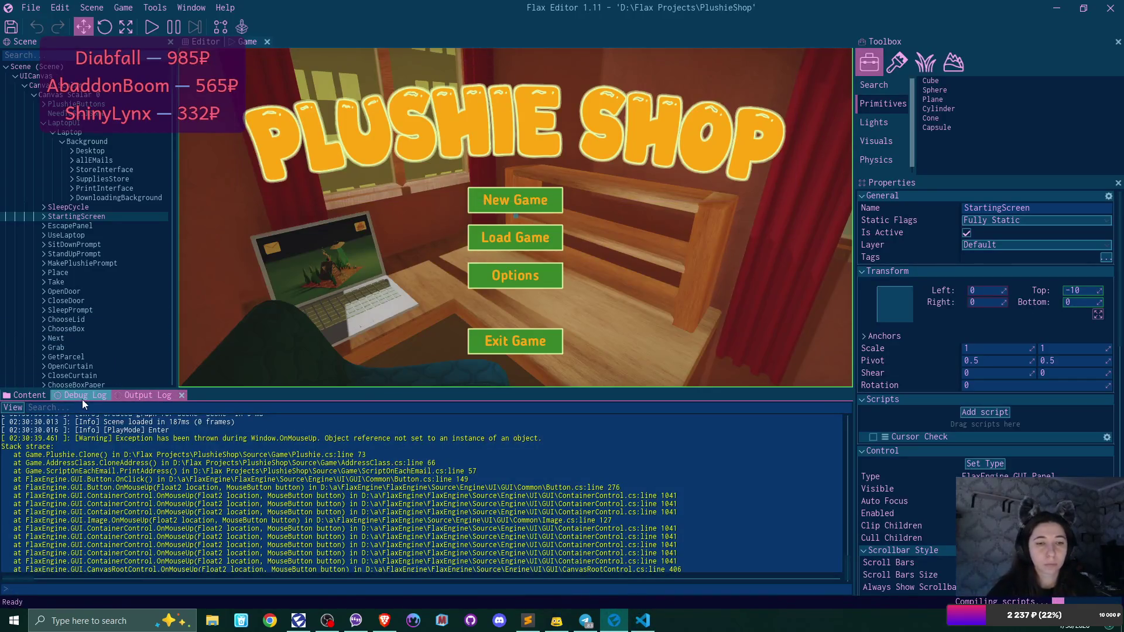
- Show the Debug Log, enter play mode, and start a New Game overwriting the existing save
left_click(82, 399)
left_click(148, 24)
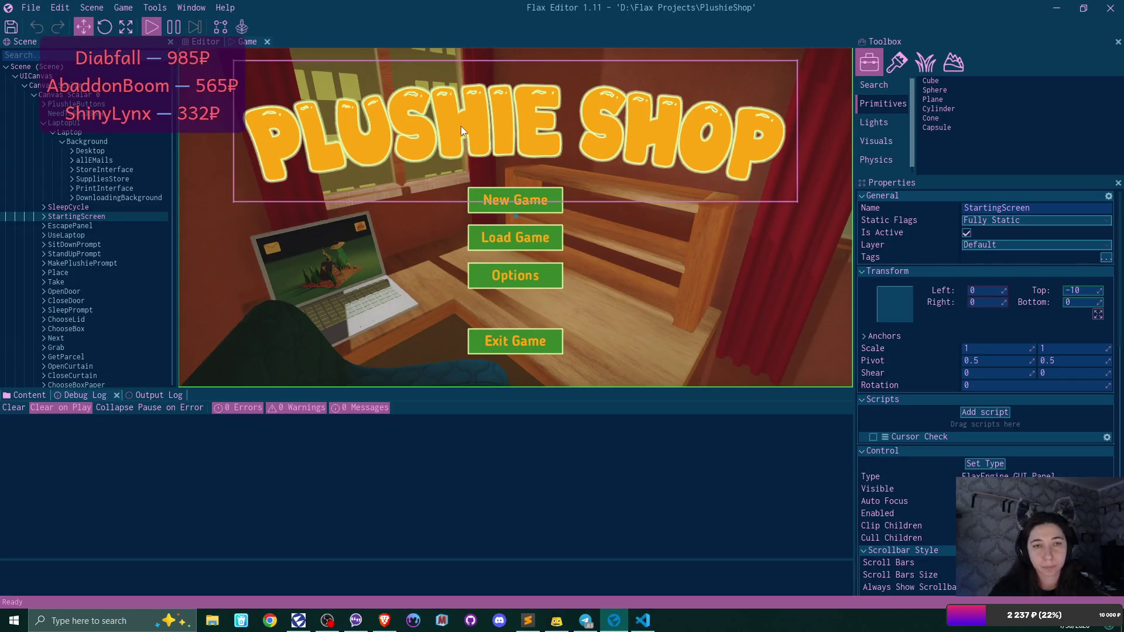
left_click(514, 199)
left_click(515, 199)
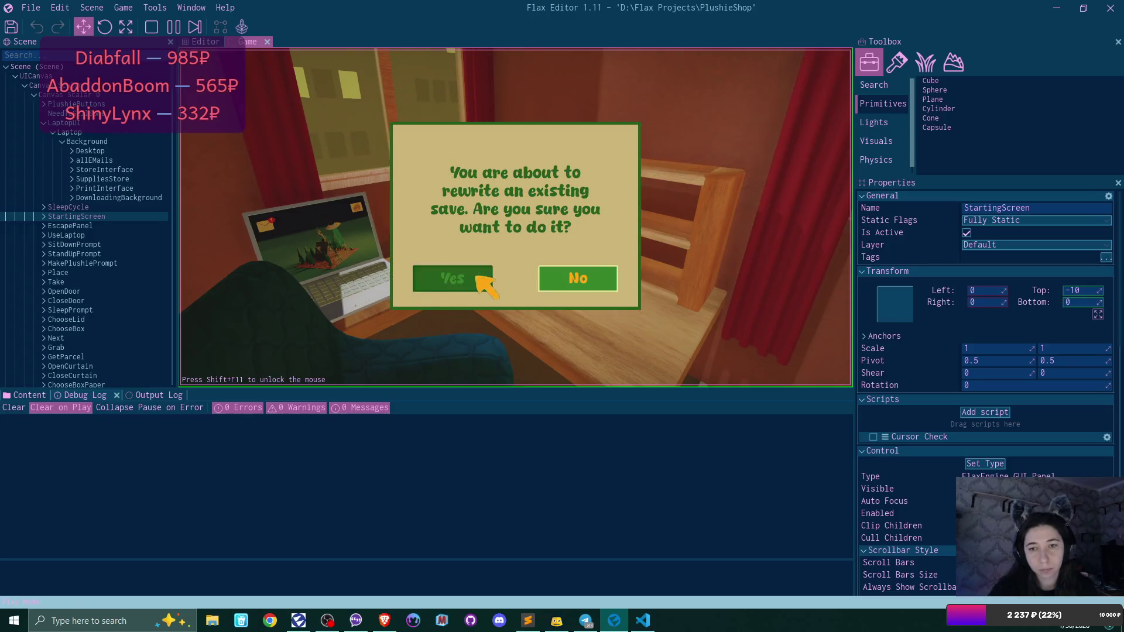
left_click(479, 280)
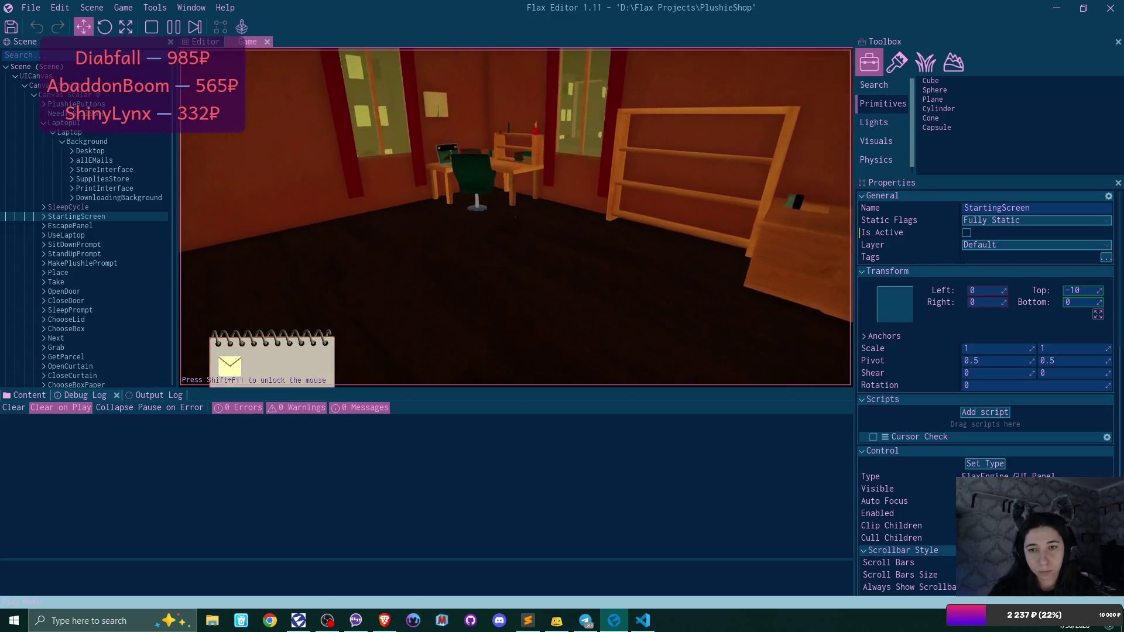
- Walk to the desk laptop, open the plushie request email in Bmail and its pattern attachment
key("w")
key("e")
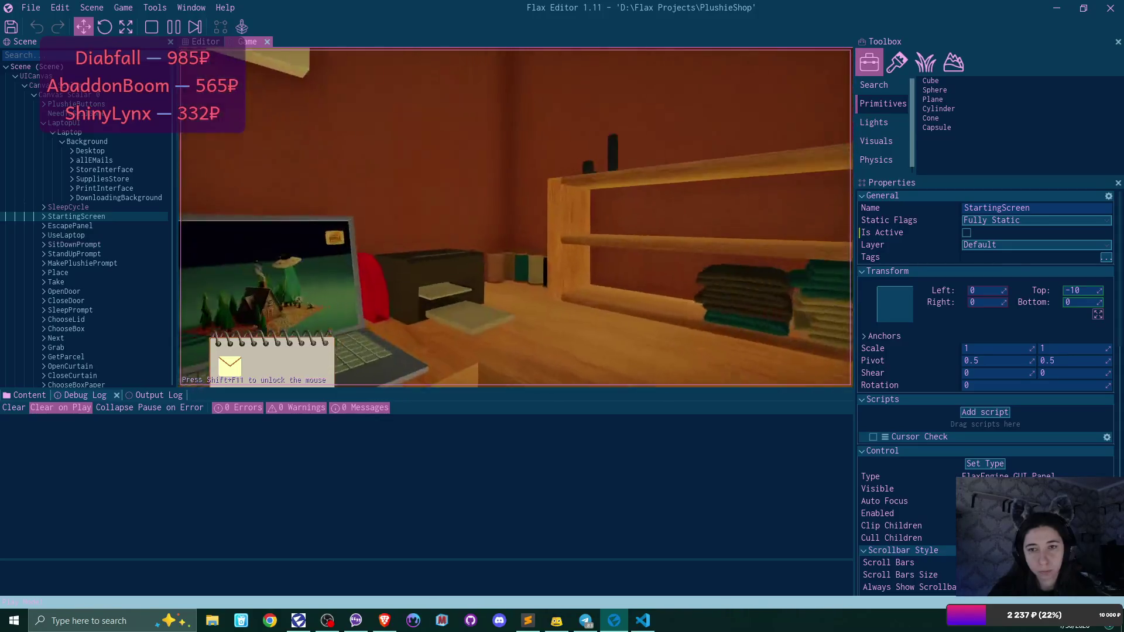
left_click(292, 104)
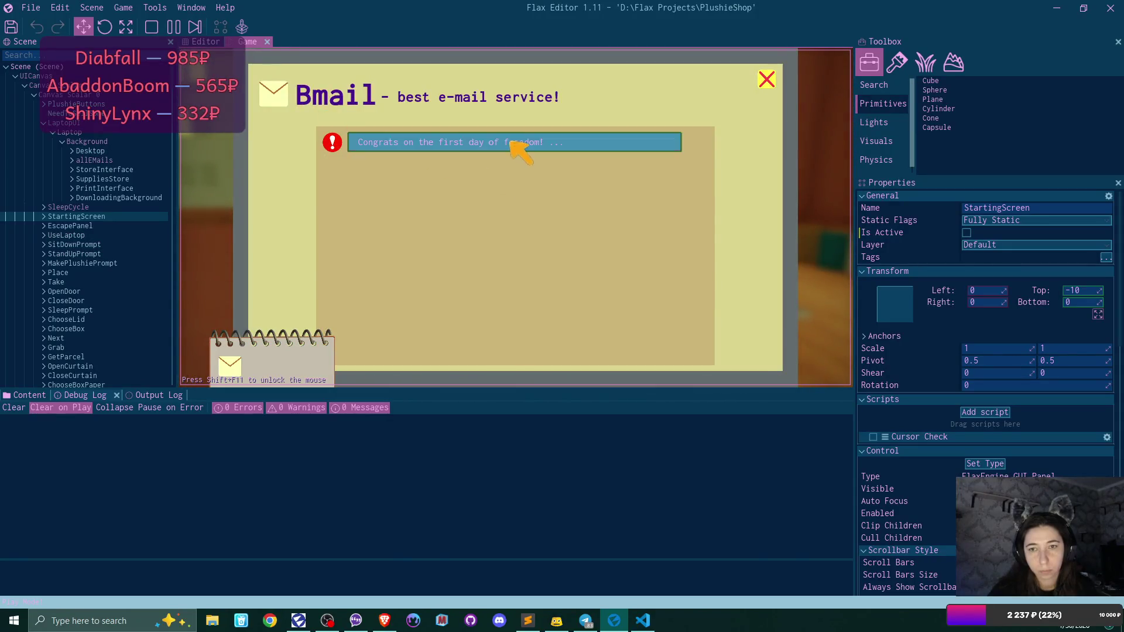
left_click(511, 142)
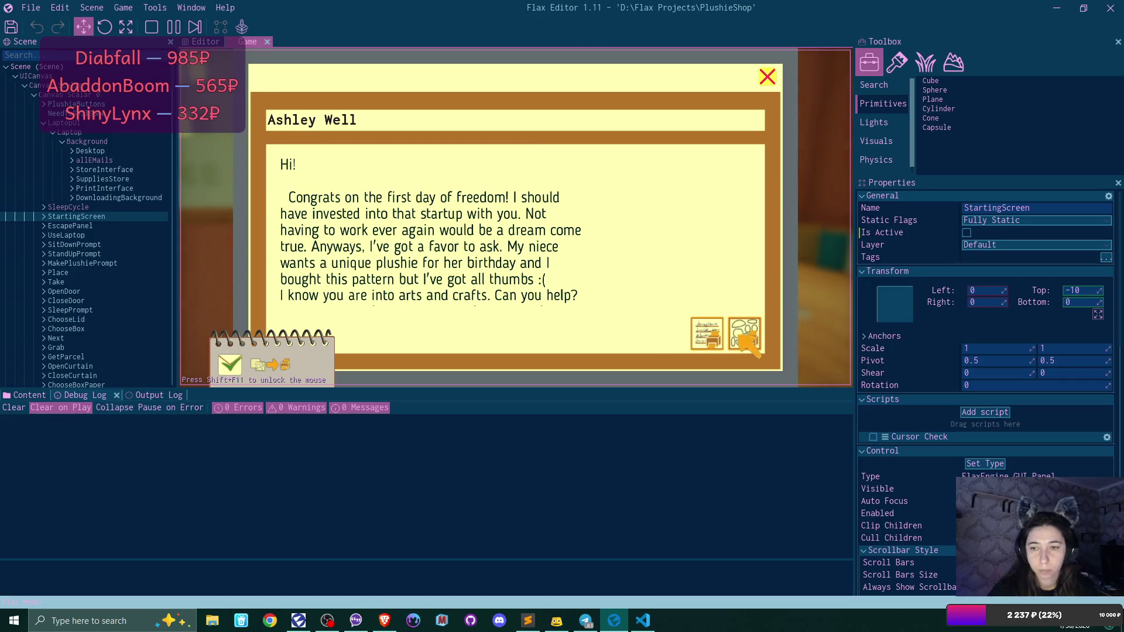
left_click(743, 340)
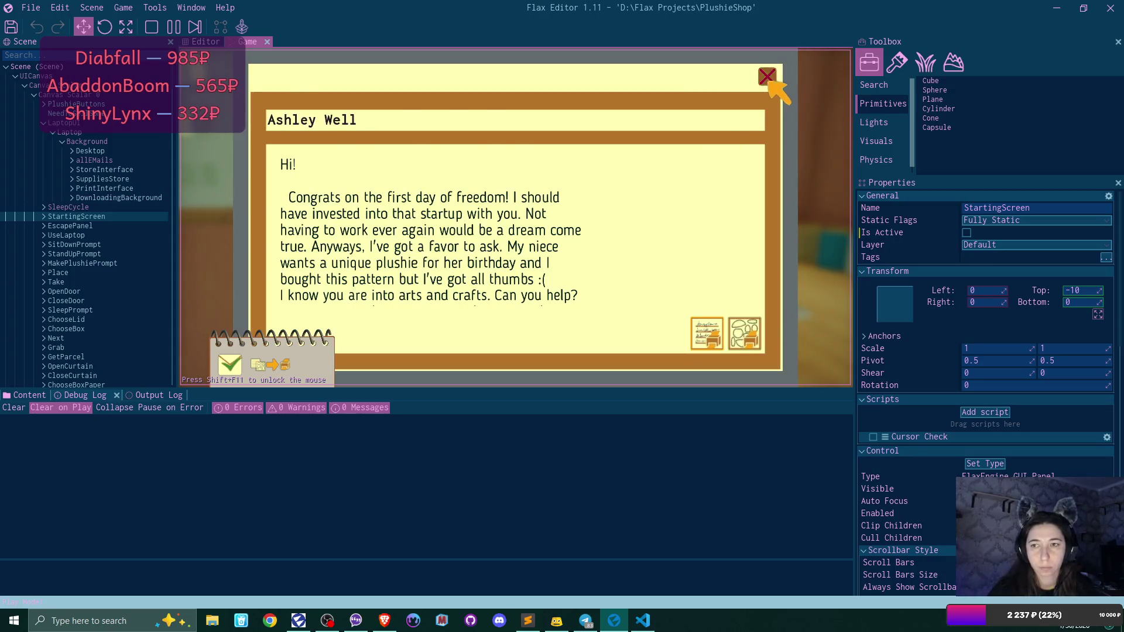
- Close Bmail, open and close the plushie store, stop play mode, and view the Output Log
left_click(765, 75)
left_click(764, 77)
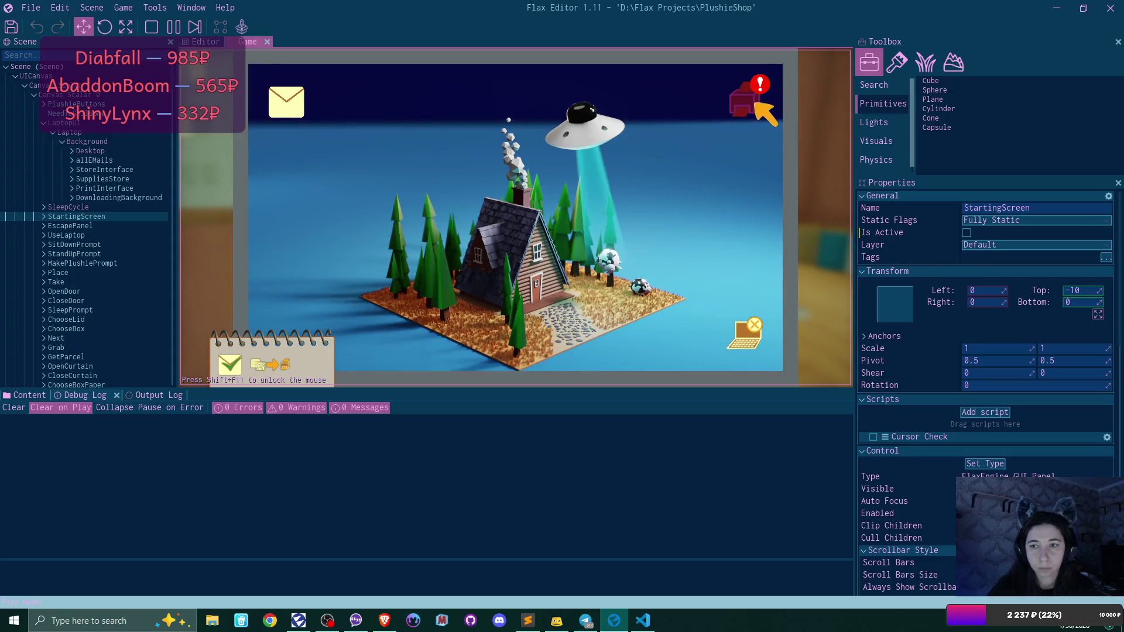
left_click(754, 98)
left_click(767, 79)
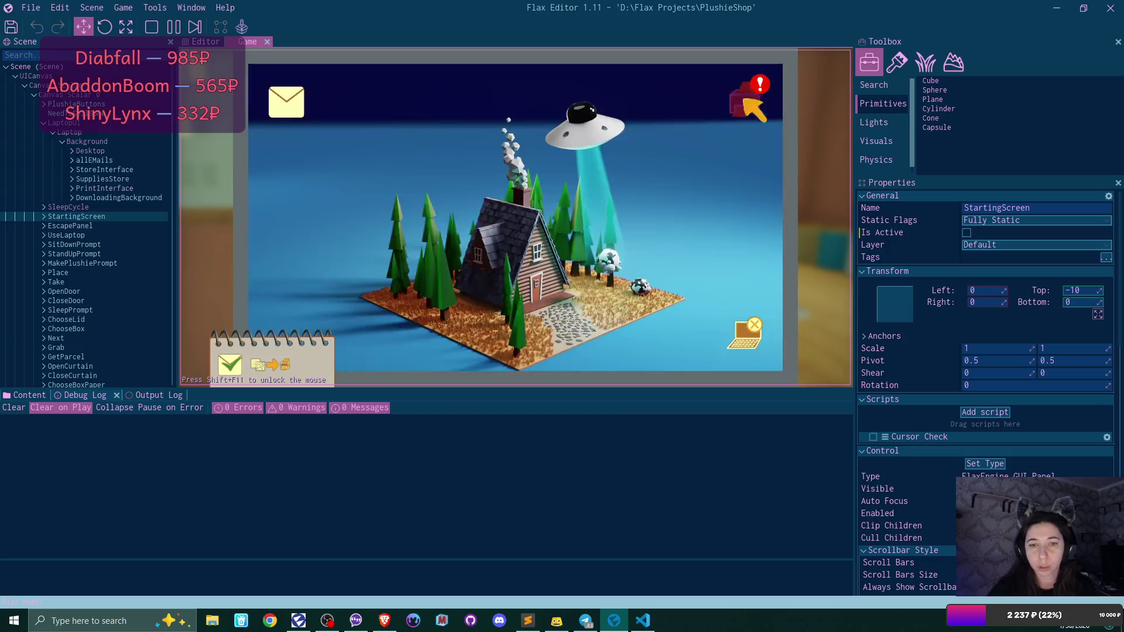
left_click(152, 27)
left_click(148, 395)
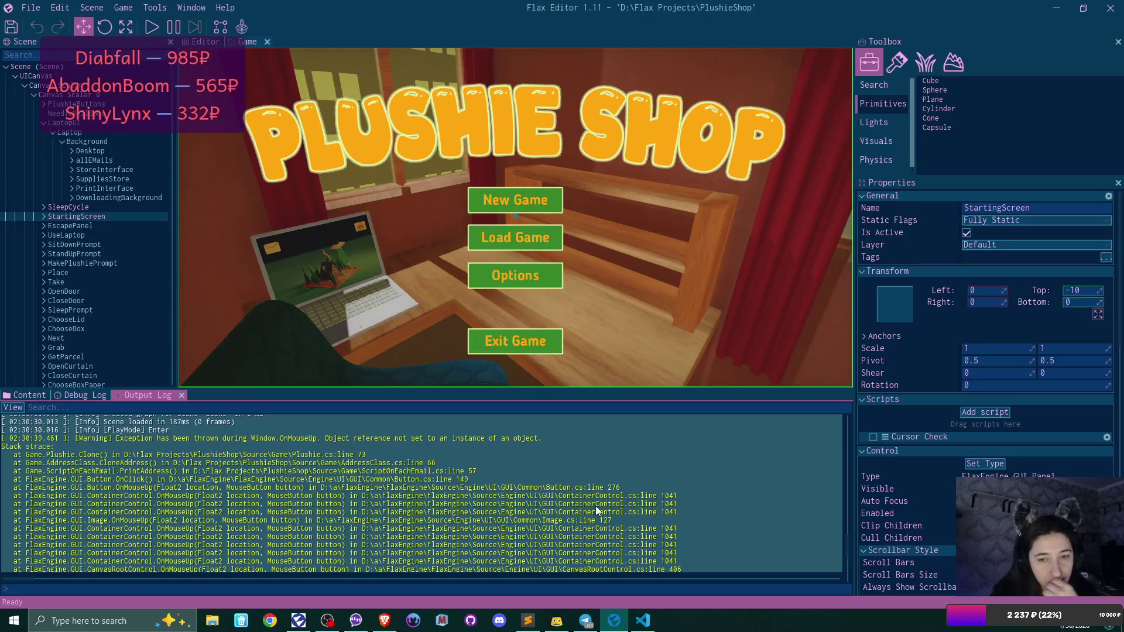
scroll(595, 506, "down", 5)
left_click_drag(850, 536, 848, 572)
scroll(496, 512, "up", 5)
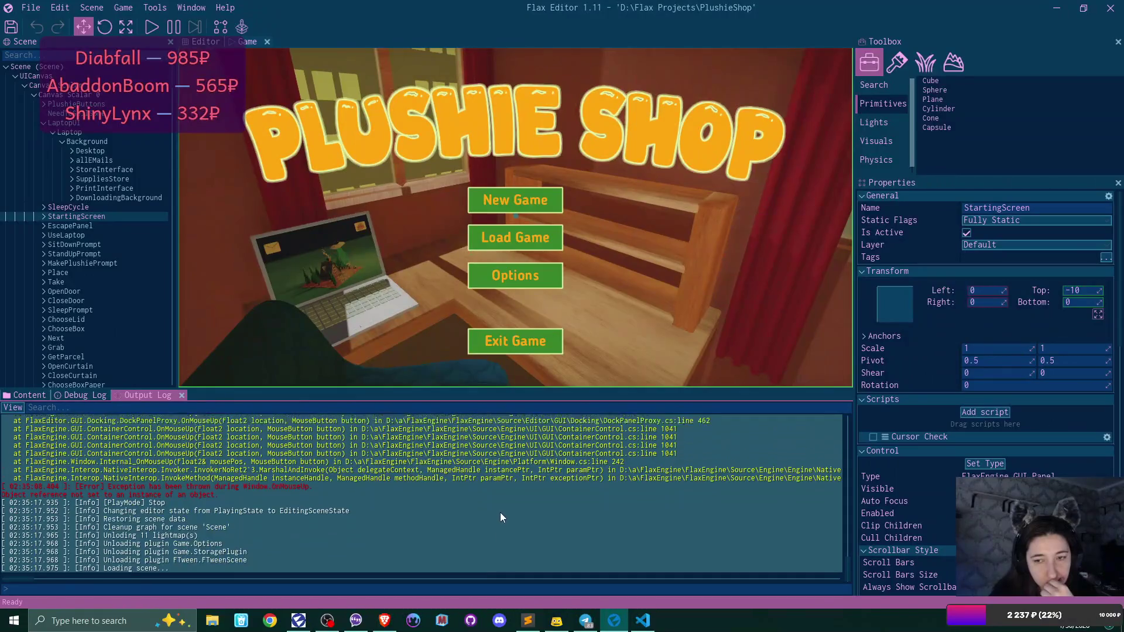
scroll(500, 512, "up", 8)
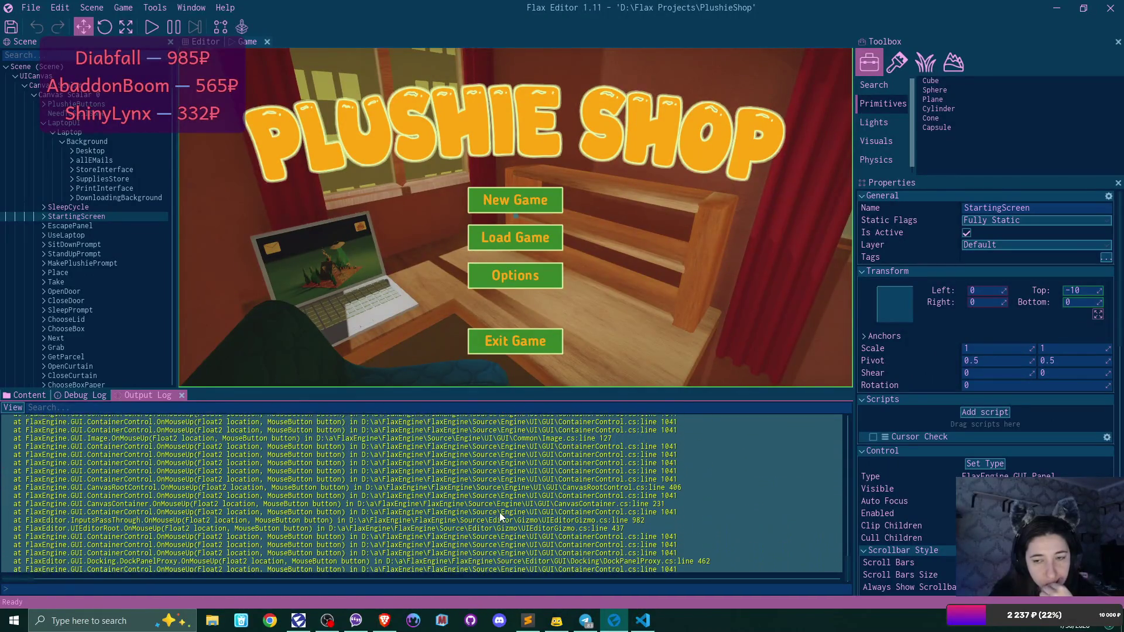
scroll(500, 517, "up", 1)
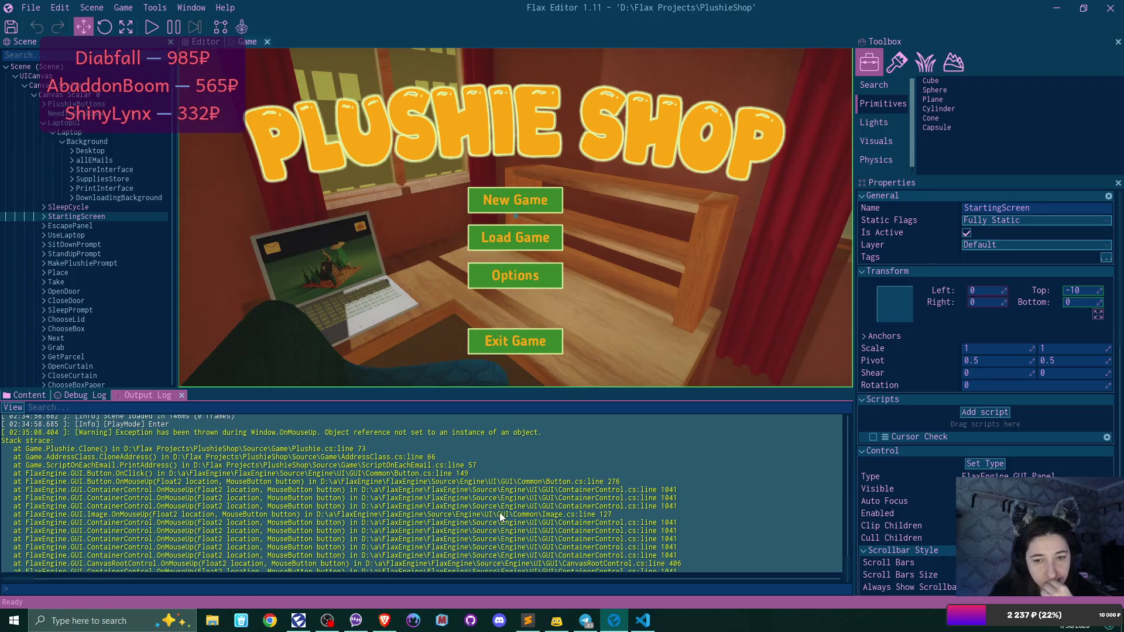
left_click(644, 624)
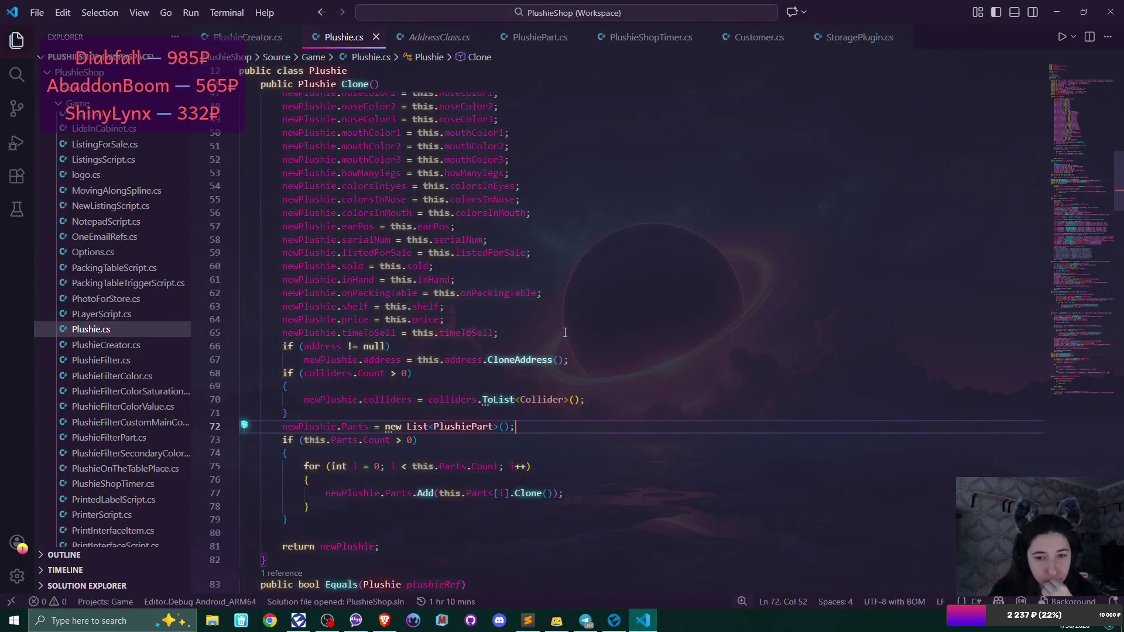
- Flip to Flax Editor and back, placing the caret on Plushie.cs's line 73 Parts count check
mouse_move(614, 625)
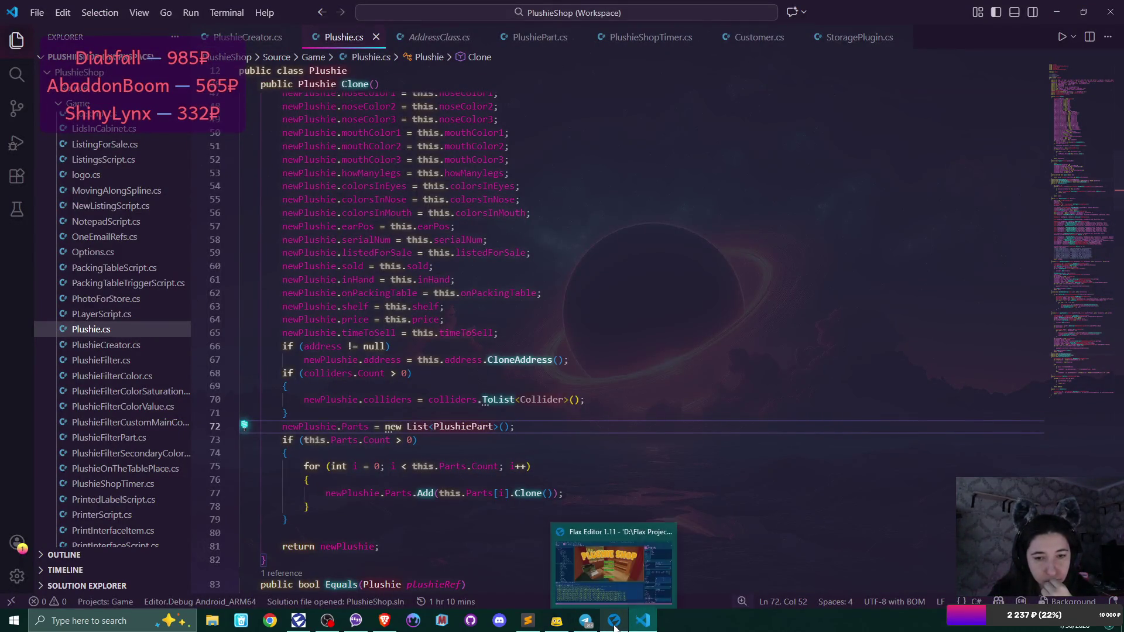
left_click(614, 625)
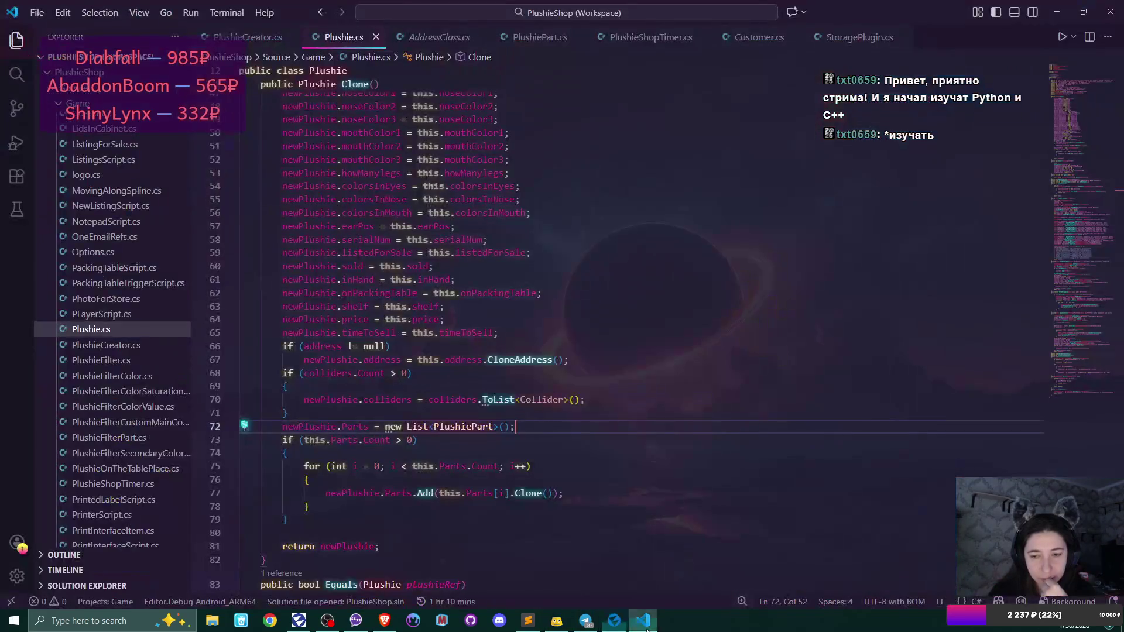
left_click(646, 628)
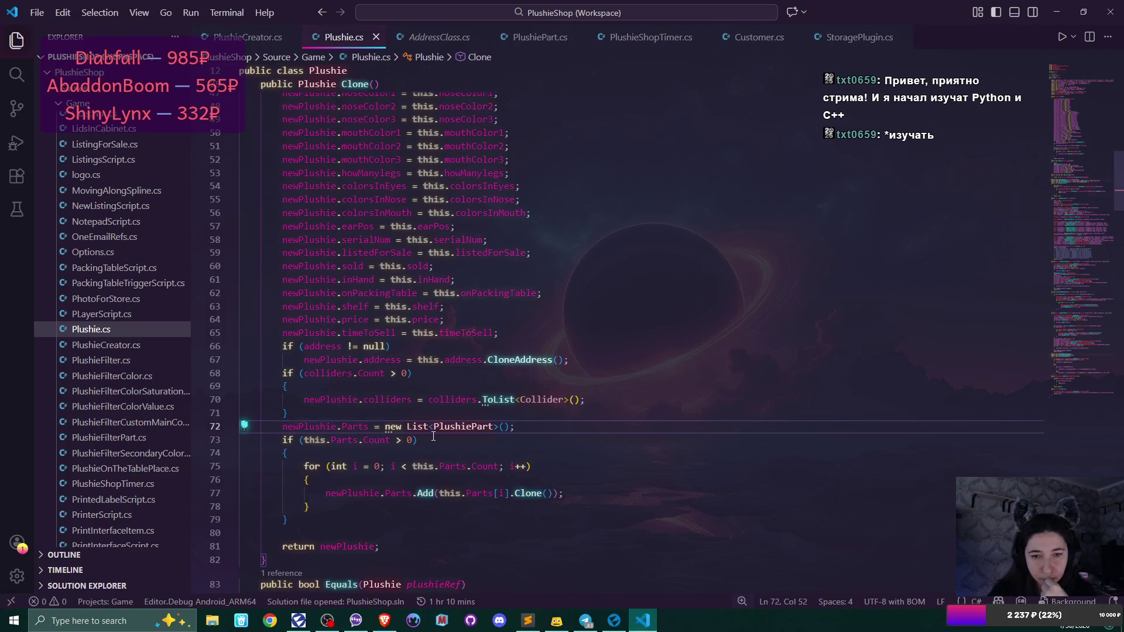
left_click(354, 439)
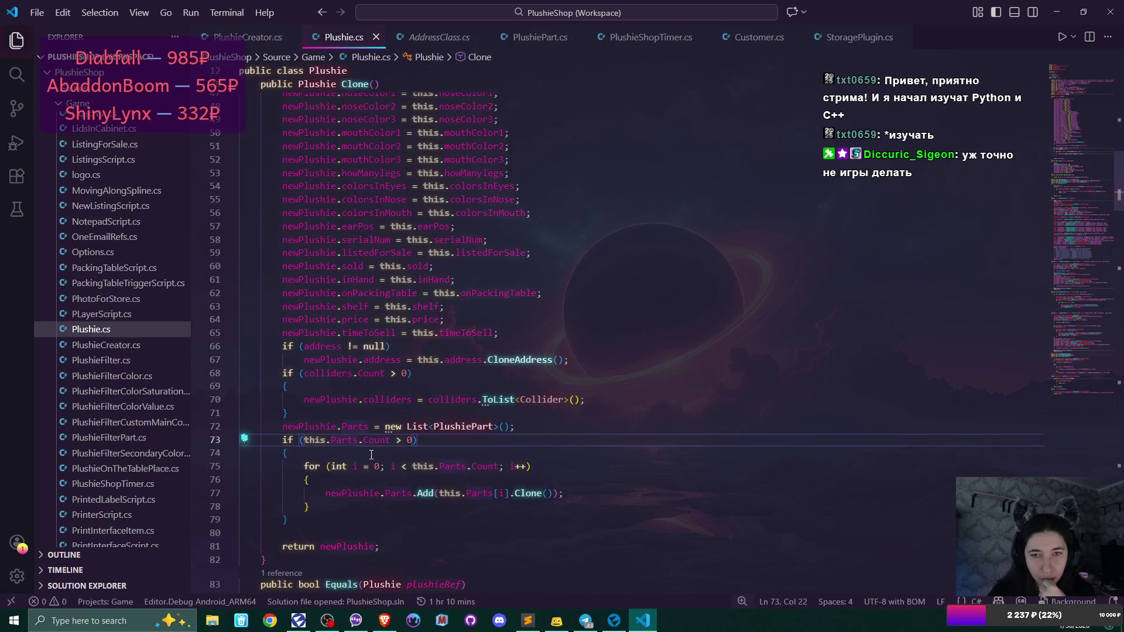
- Switch to AddressClass.cs and review CloneAddress, where line 66 clones orderedPlushie
key("ctrl+Tab")
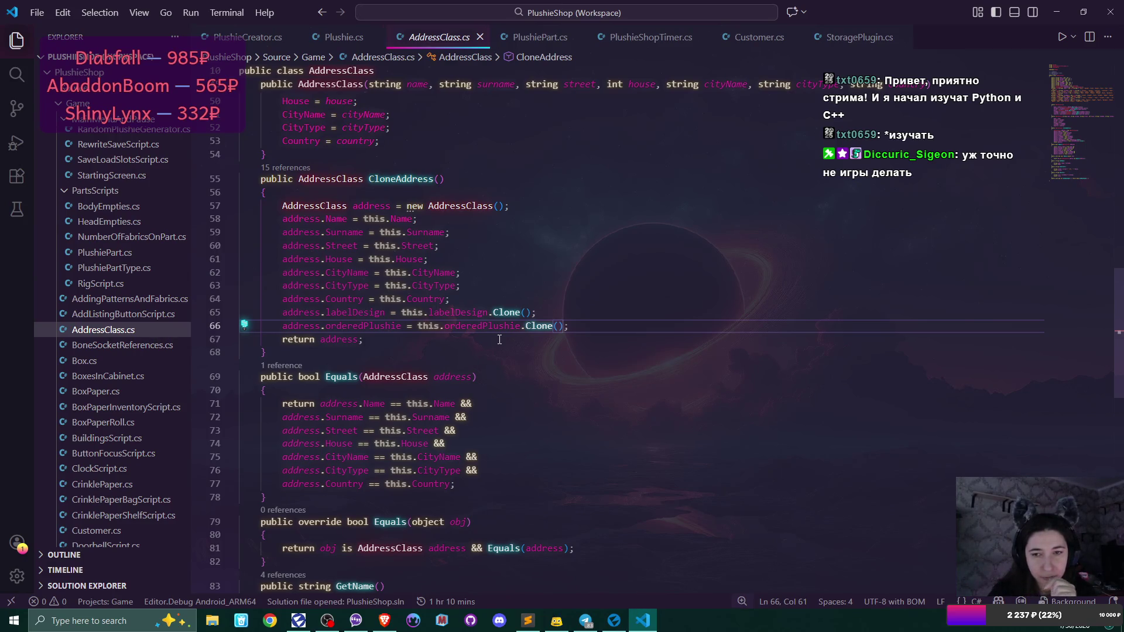
scroll(679, 388, "up", 1)
scroll(679, 388, "up", 1)
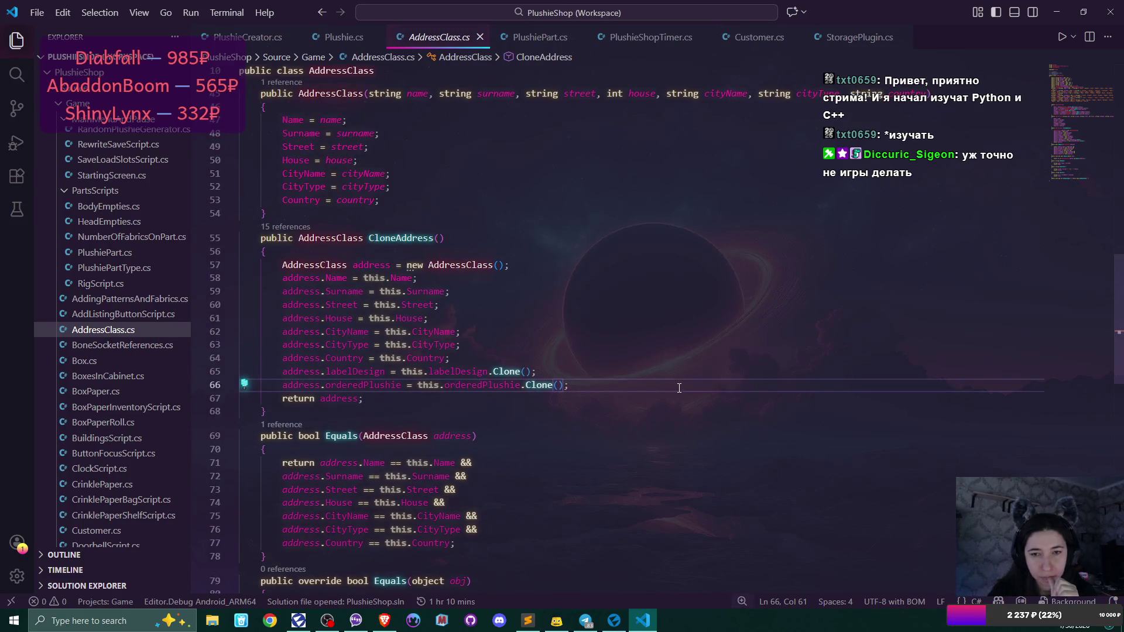
scroll(679, 388, "up", 2)
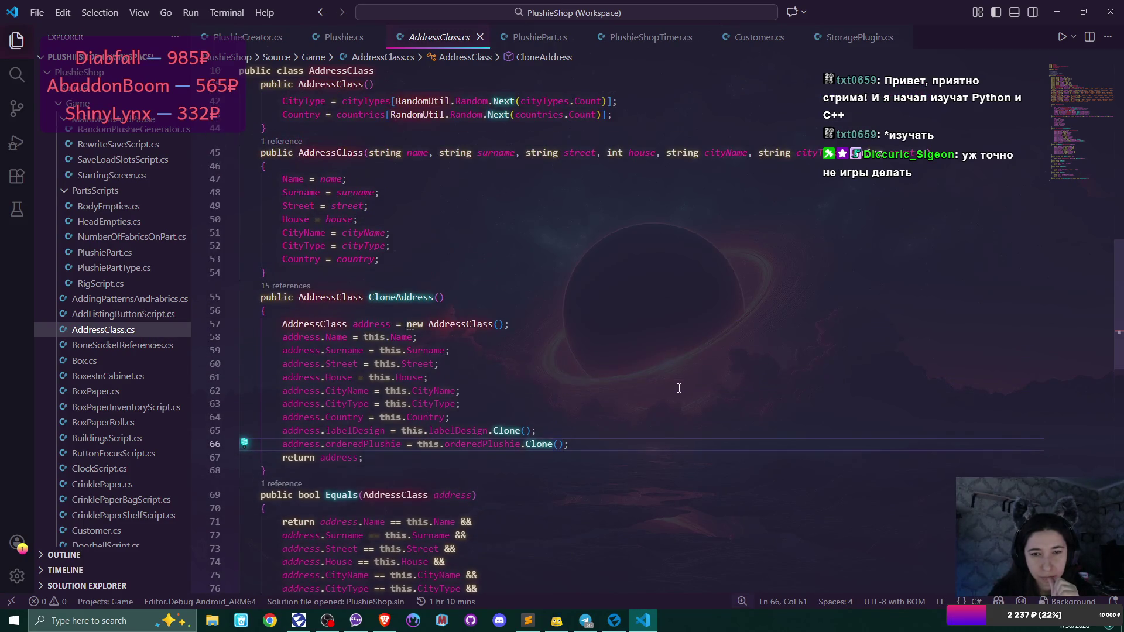
scroll(679, 388, "down", 3)
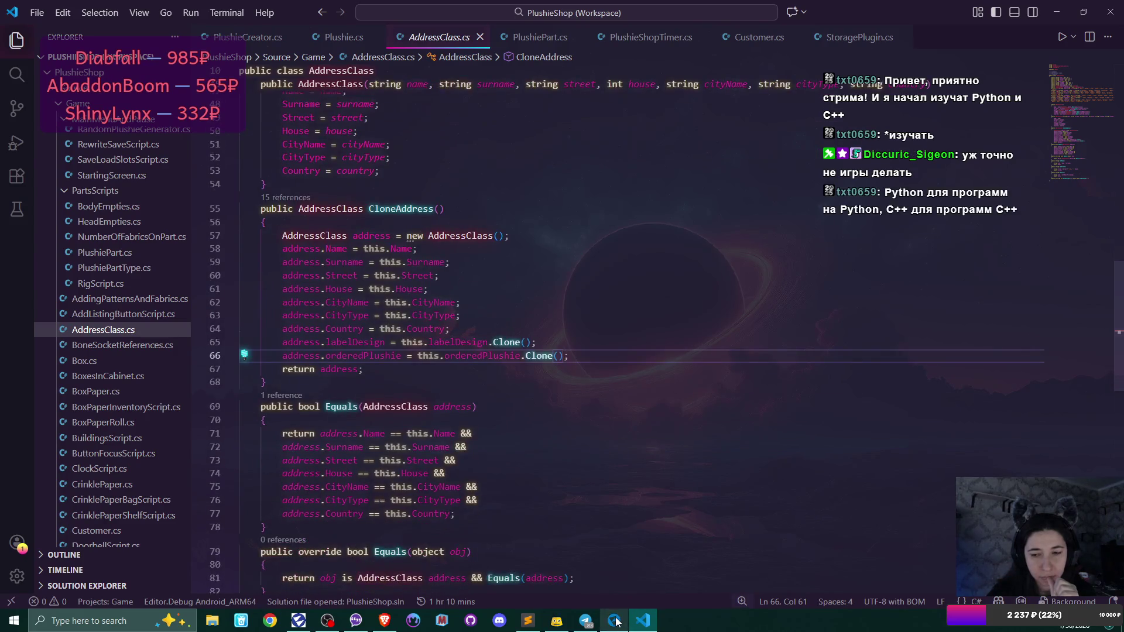
- Flip to Flax Editor and back, then scroll the Explorer list toward the S files
left_click(643, 622)
mouse_move(644, 625)
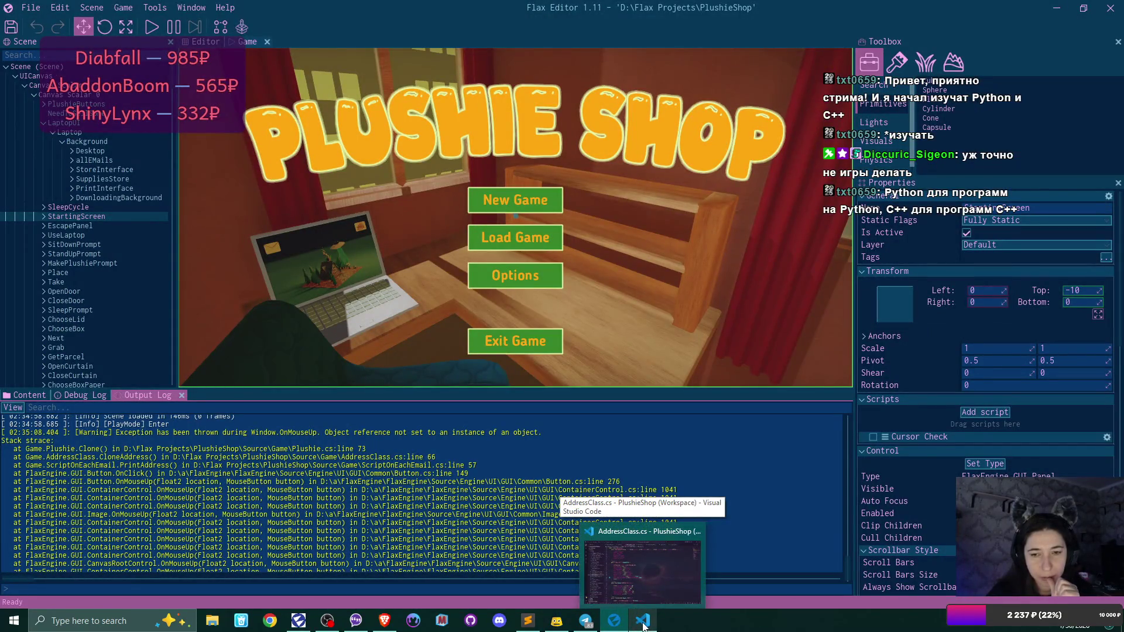
left_click(643, 625)
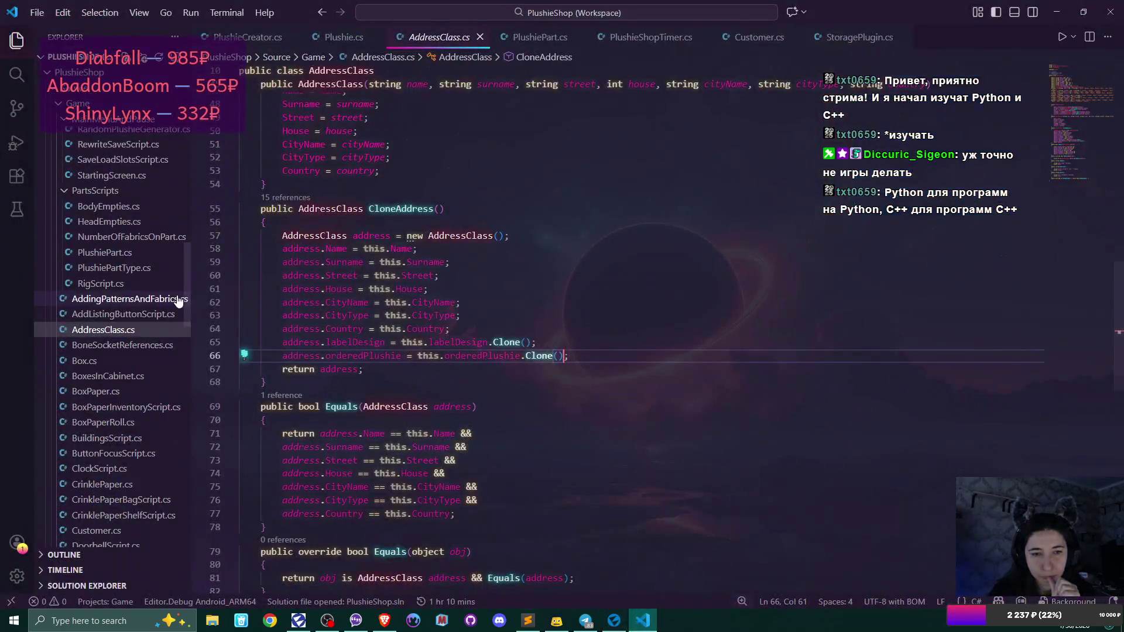
scroll(92, 316, "down", 3)
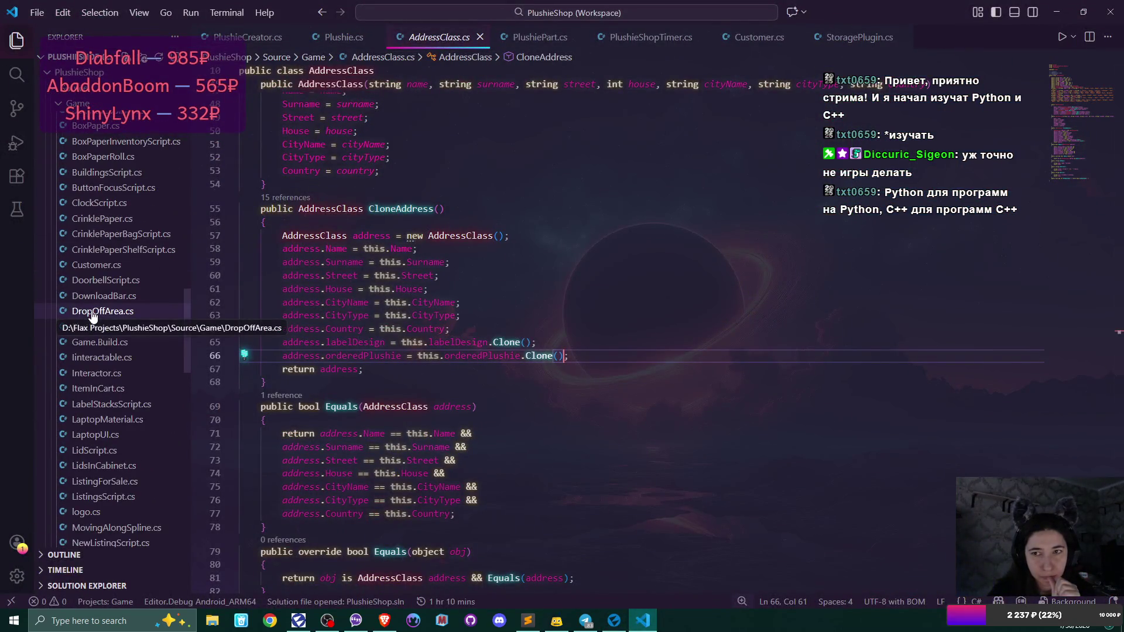
scroll(92, 316, "down", 3)
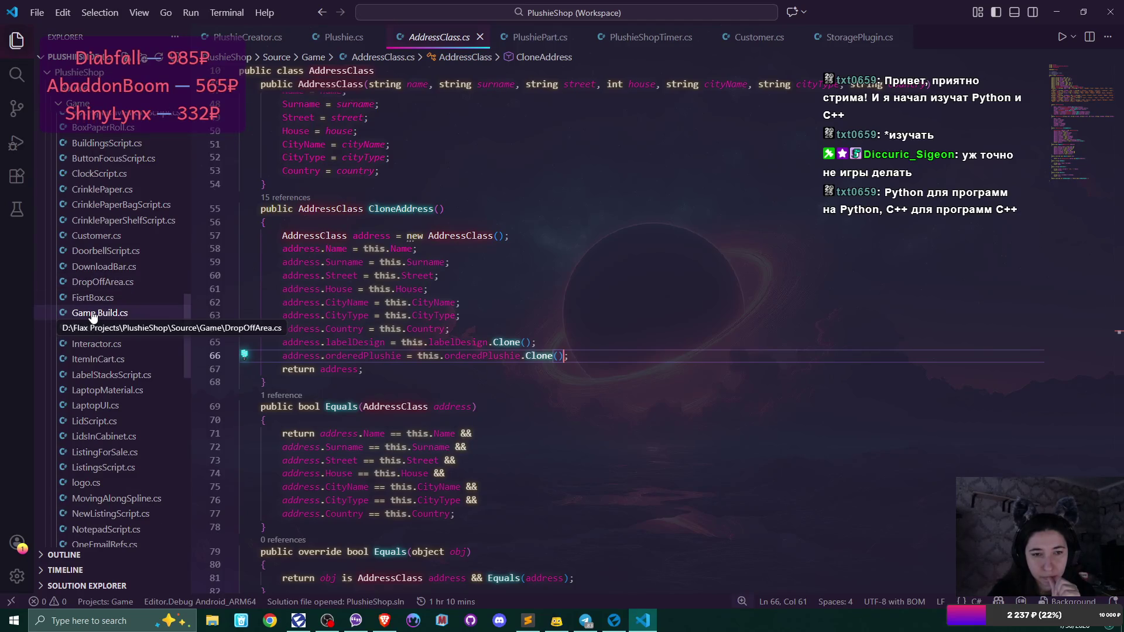
scroll(92, 316, "down", 7)
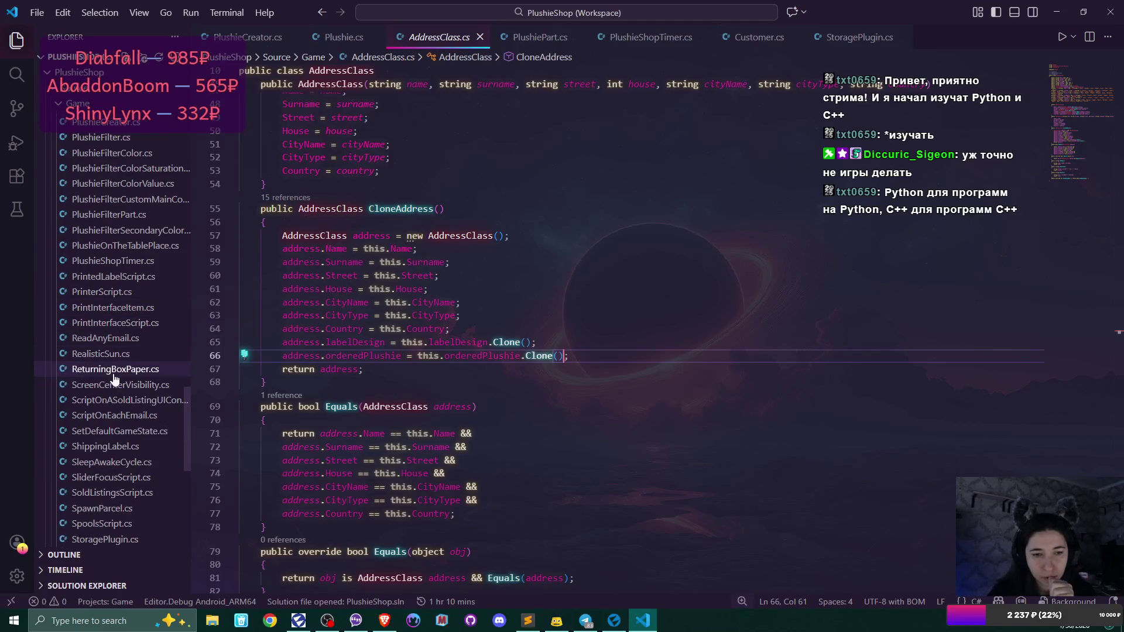
- Open ScriptOnEachEmail.cs and scroll to PrintAddress, briefly checking Flax Editor
double_click(114, 415)
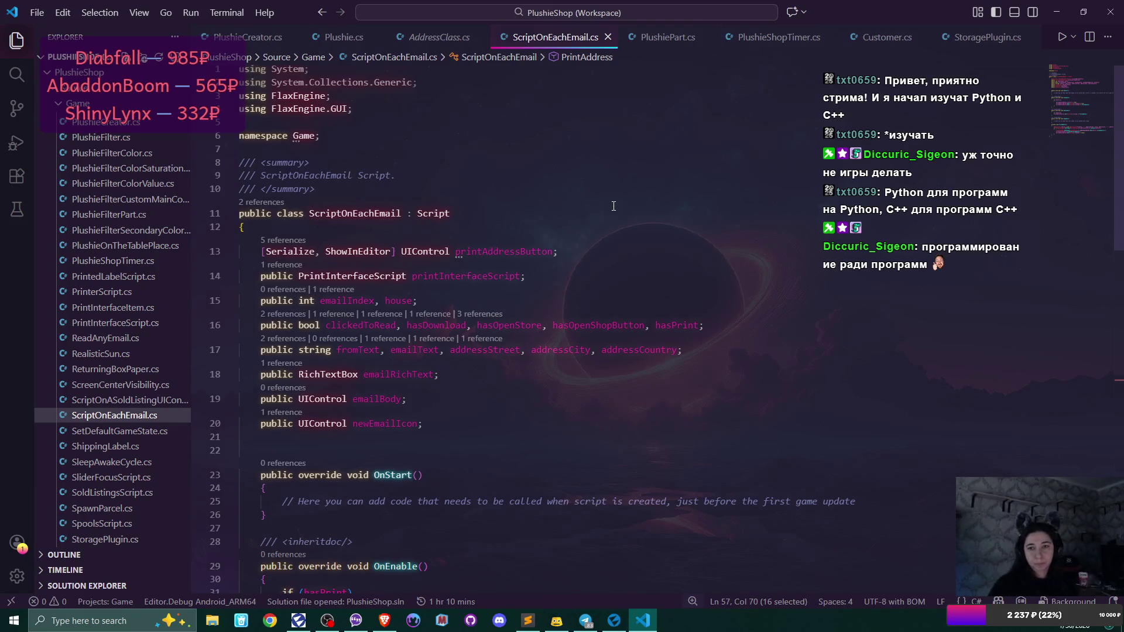
scroll(593, 305, "down", 10)
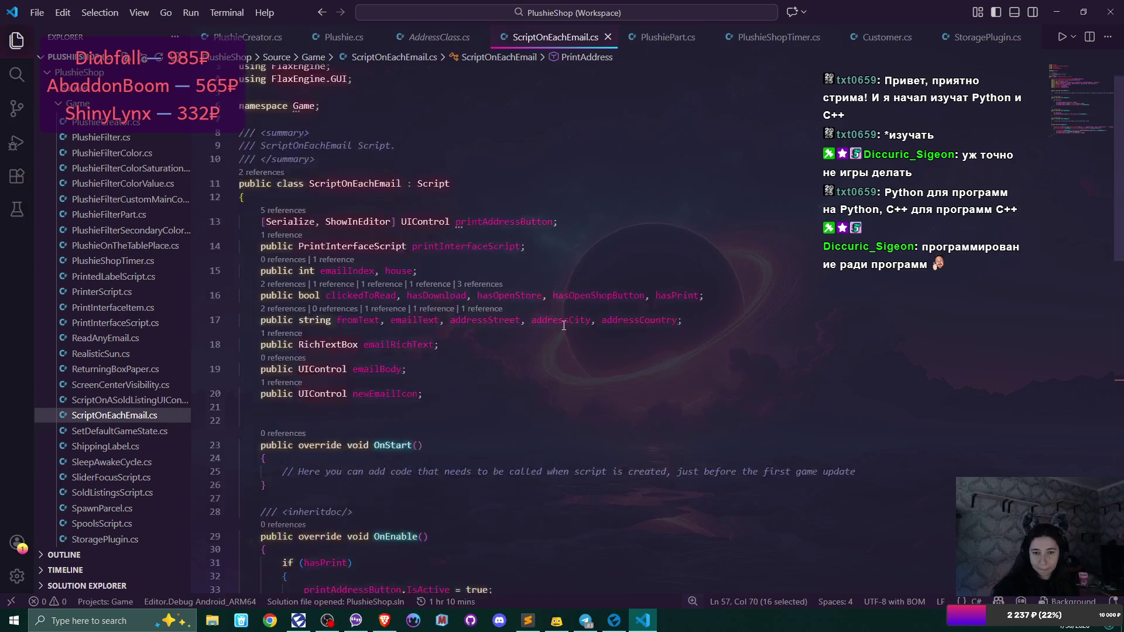
left_click(618, 622)
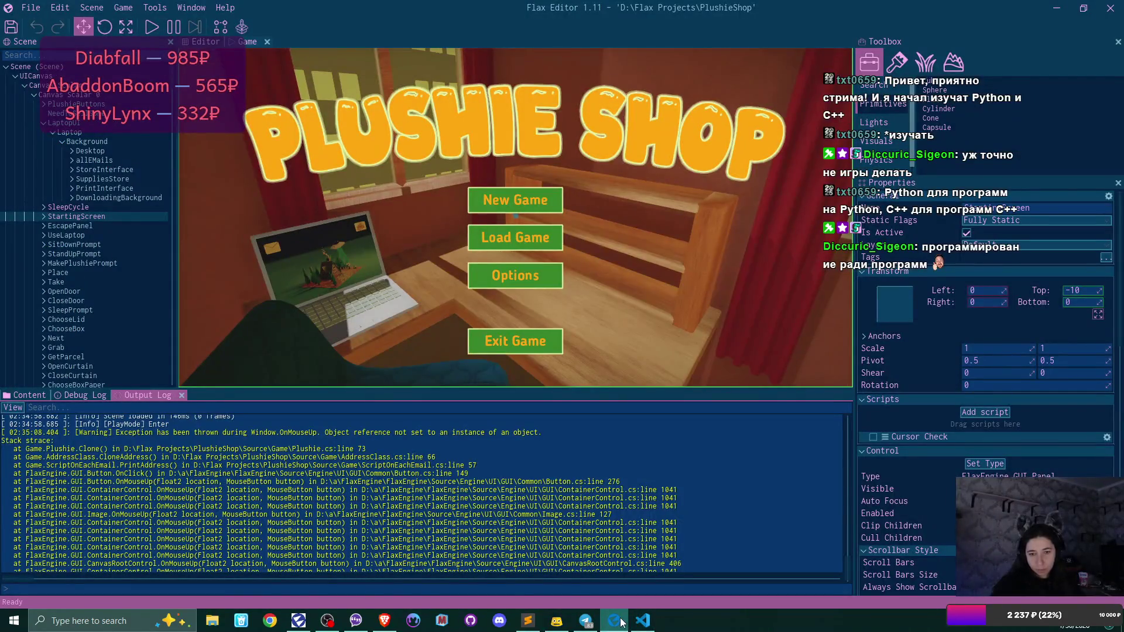
left_click(642, 621)
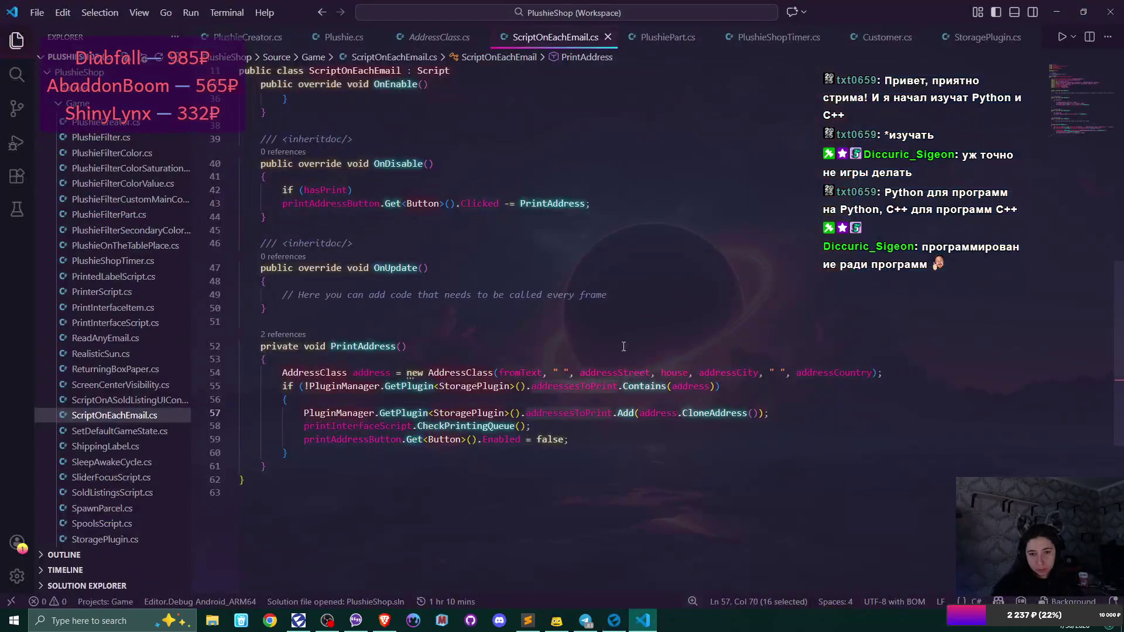
- Jump from the CloneAddress call on line 57 to its definition in AddressClass.cs
left_click(332, 411)
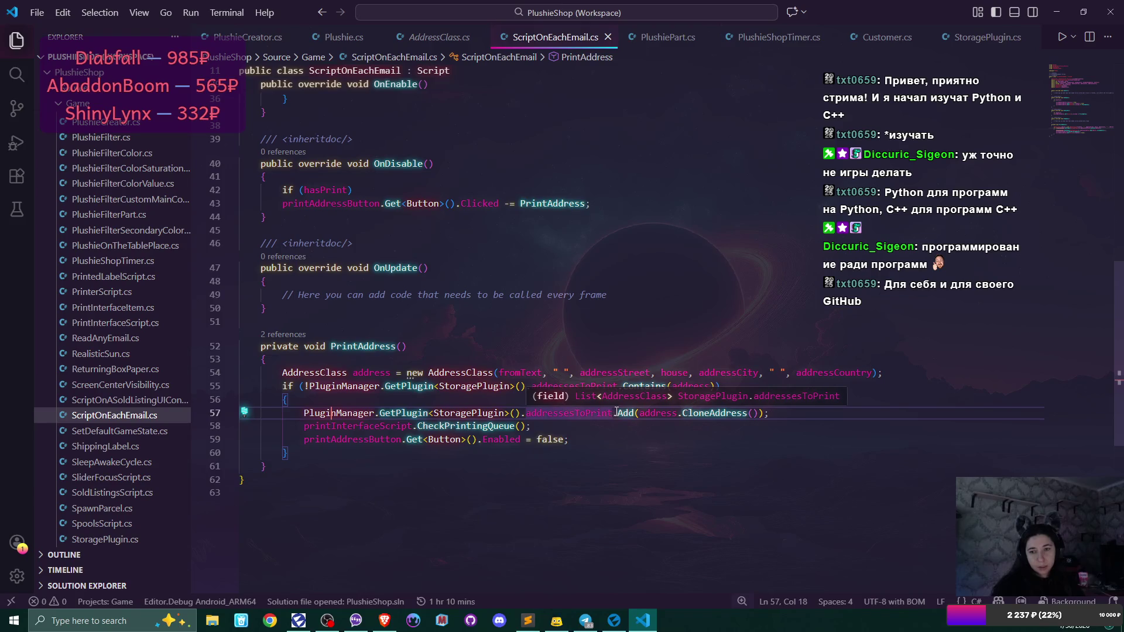
mouse_move(625, 413)
mouse_move(749, 414)
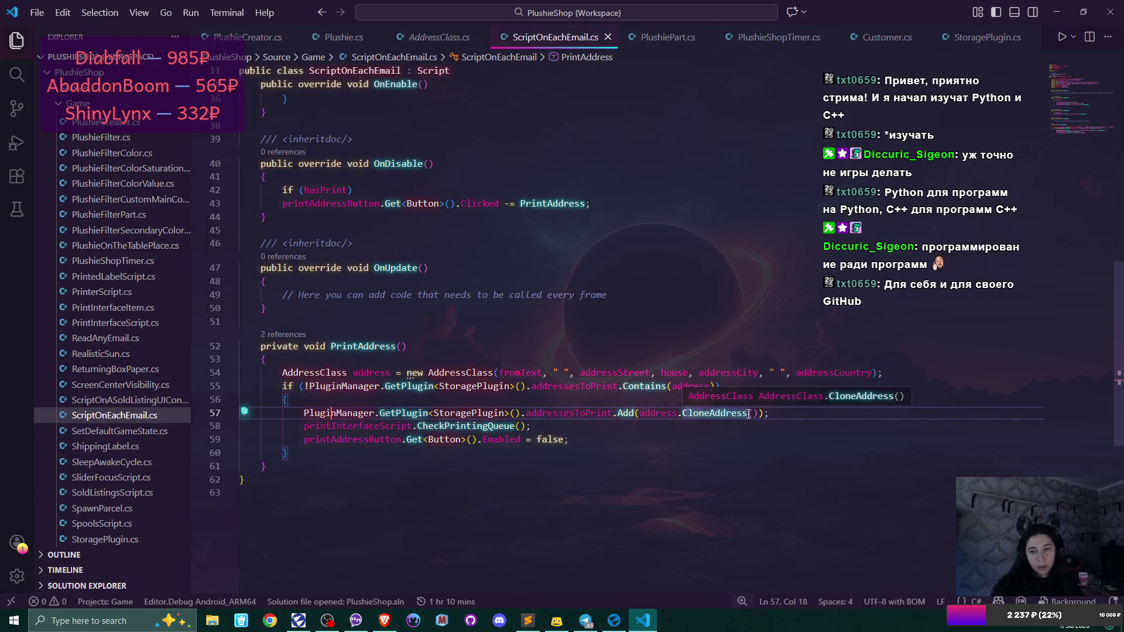
left_click(749, 413, "ctrl")
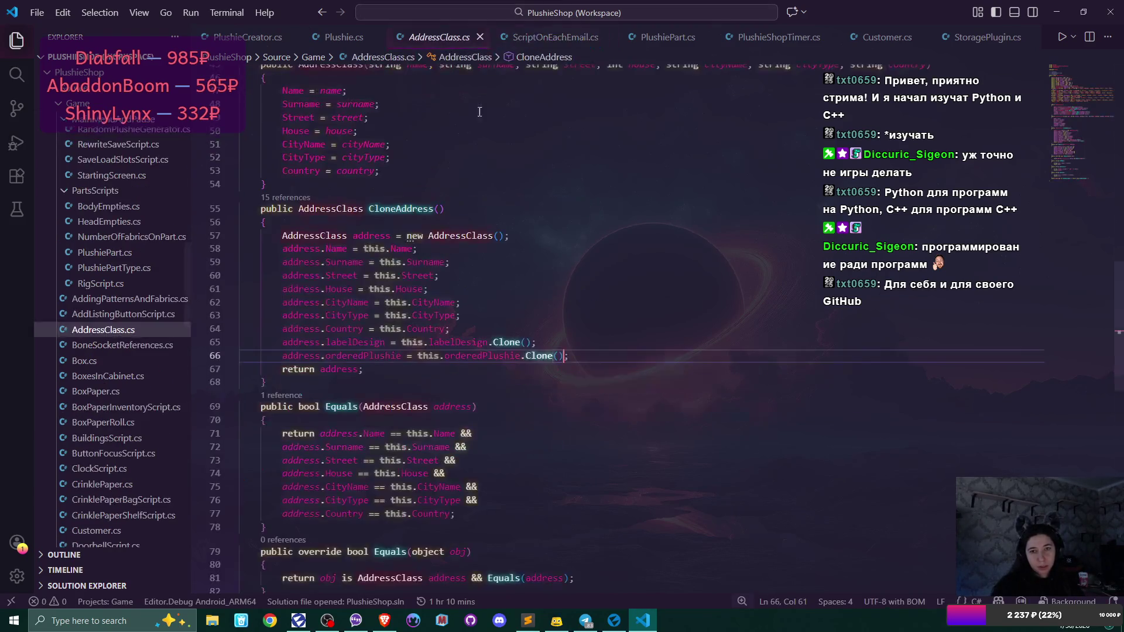
- Examine this.orderedPlushie's clone on line 66 and the AddressClass fields above it
scroll(626, 410, "up", 1)
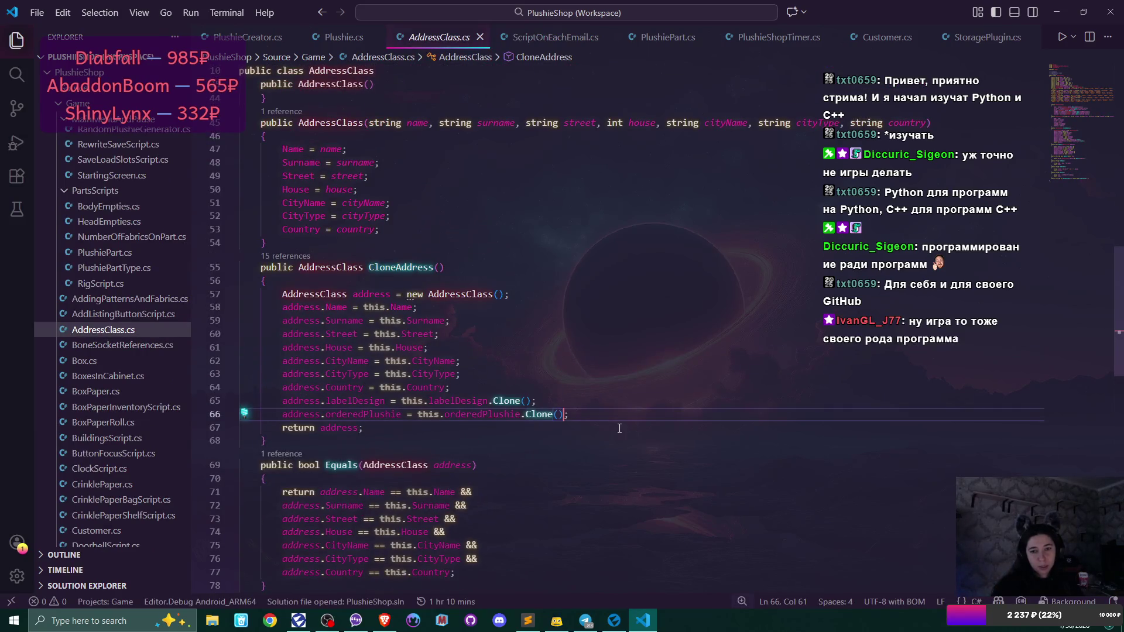
left_click(364, 414)
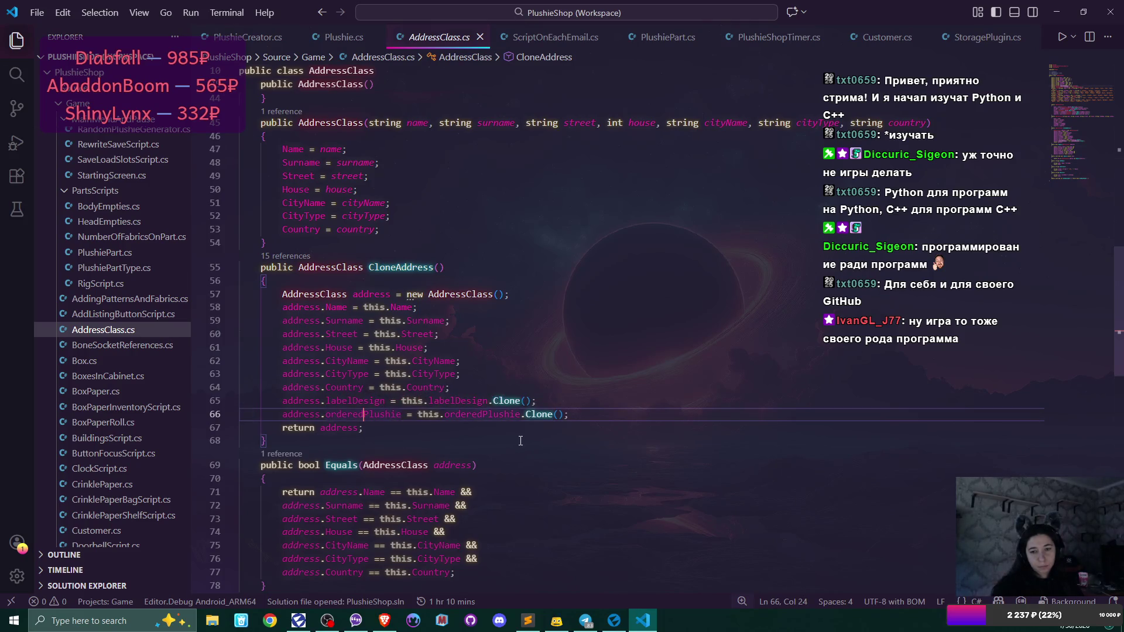
left_click(471, 413)
scroll(581, 430, "up", 1)
scroll(582, 430, "up", 3)
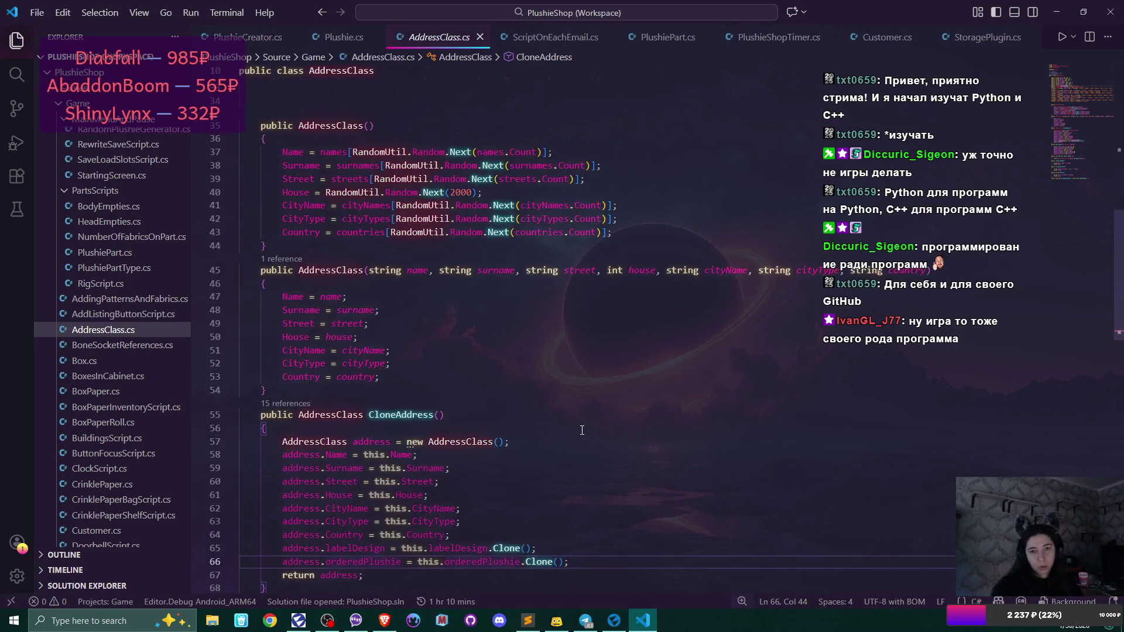
scroll(582, 431, "up", 4)
scroll(581, 431, "up", 4)
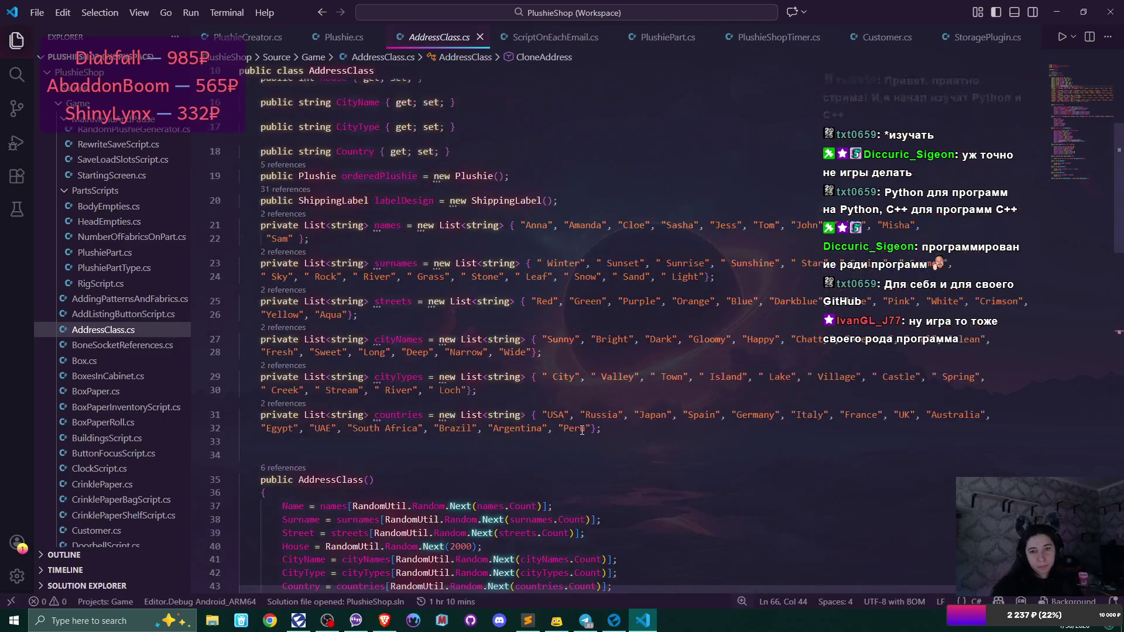
scroll(582, 431, "down", 3)
scroll(582, 430, "down", 8)
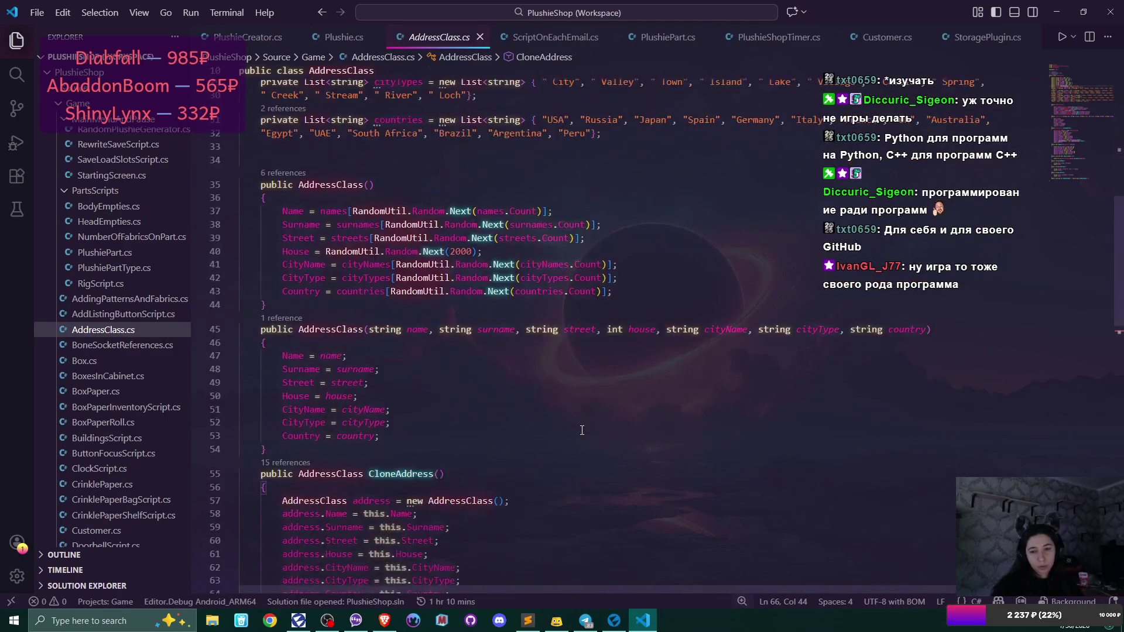
left_click(584, 413)
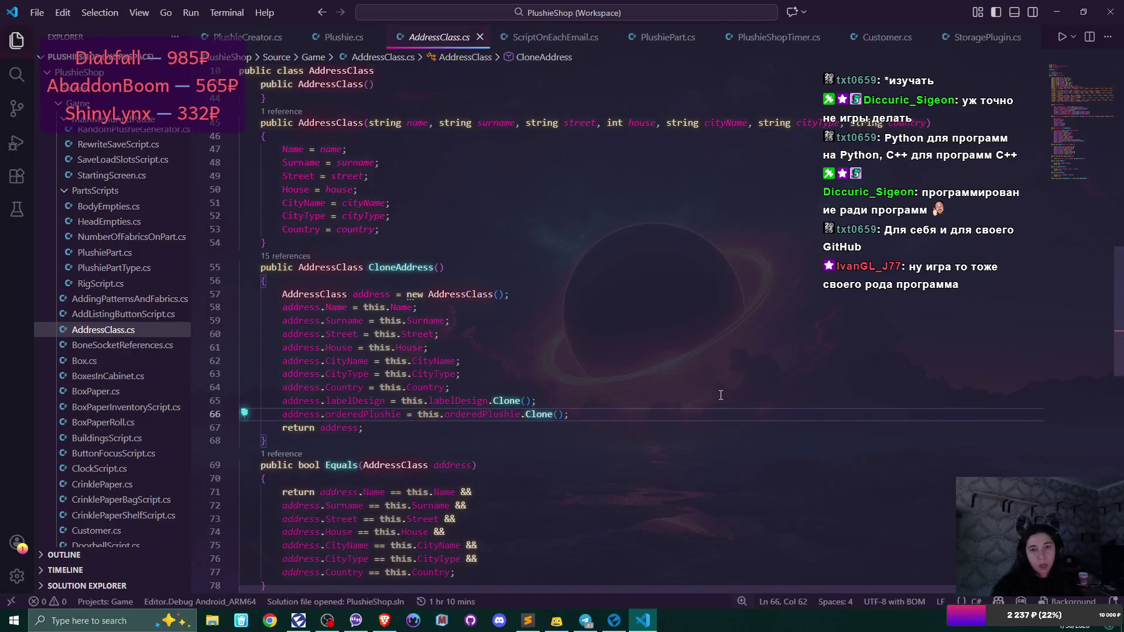
- Return to Plushie.cs and scroll up to the class field declarations, including Parts
left_click(321, 38)
scroll(588, 325, "up", 5)
scroll(588, 324, "up", 6)
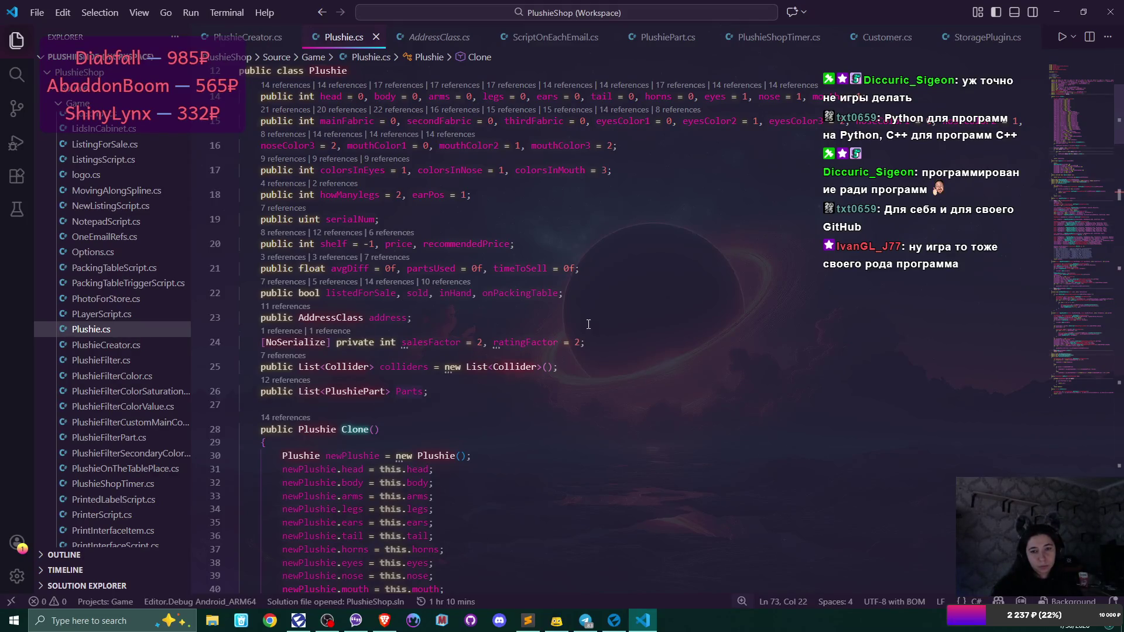
- Inspect the Parts declaration and the new List<PlushiePart>() assignment on line 72
left_click(460, 394)
scroll(558, 377, "down", 3)
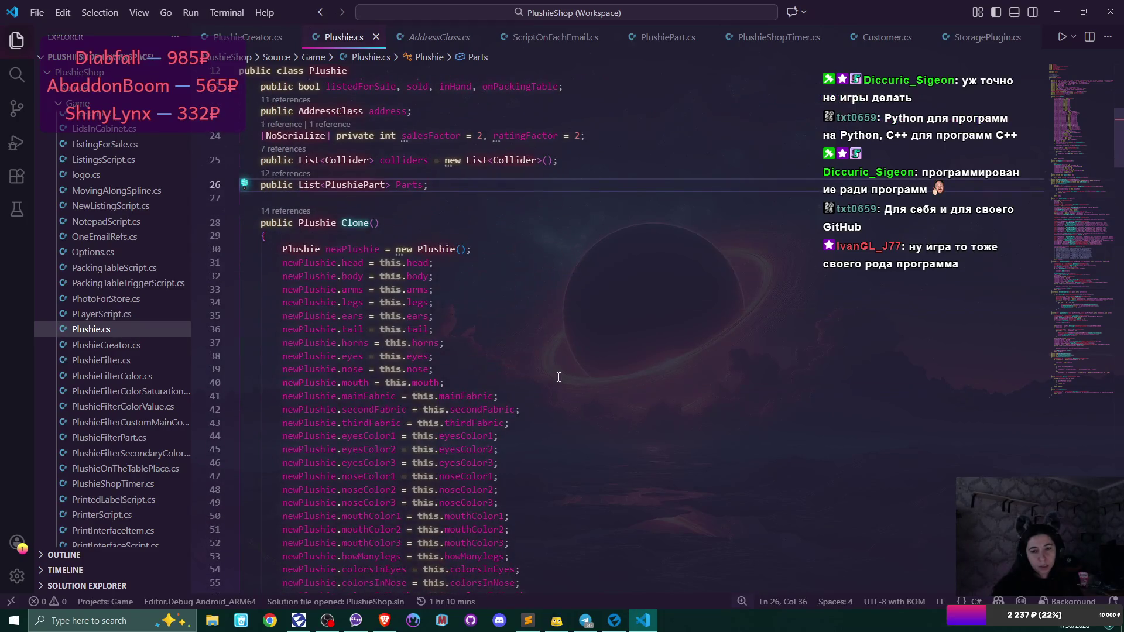
scroll(558, 377, "down", 10)
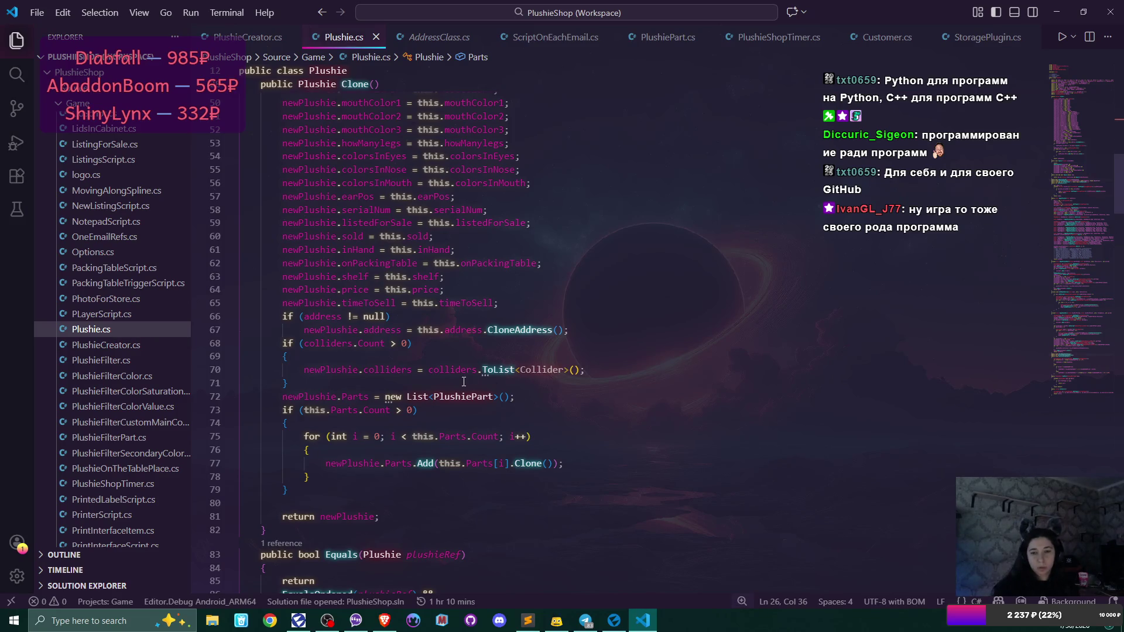
left_click_drag(386, 398, 509, 398)
scroll(576, 322, "up", 10)
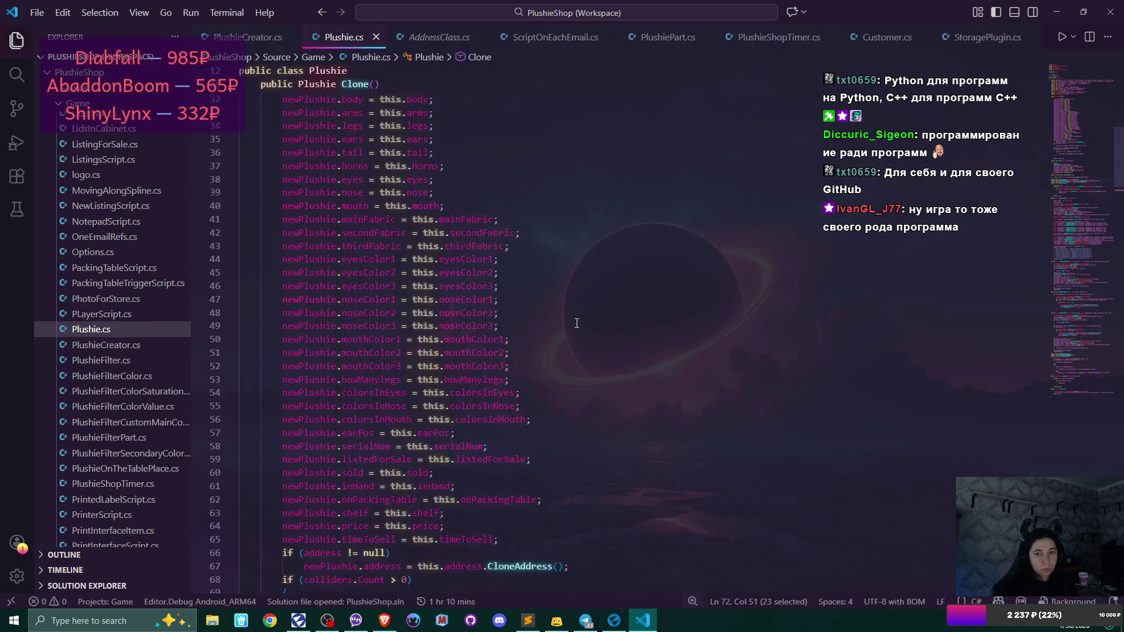
scroll(434, 220, "down", 10)
- Prefix the line 73 if condition with 'this.Parts != null &&'
left_click(414, 412)
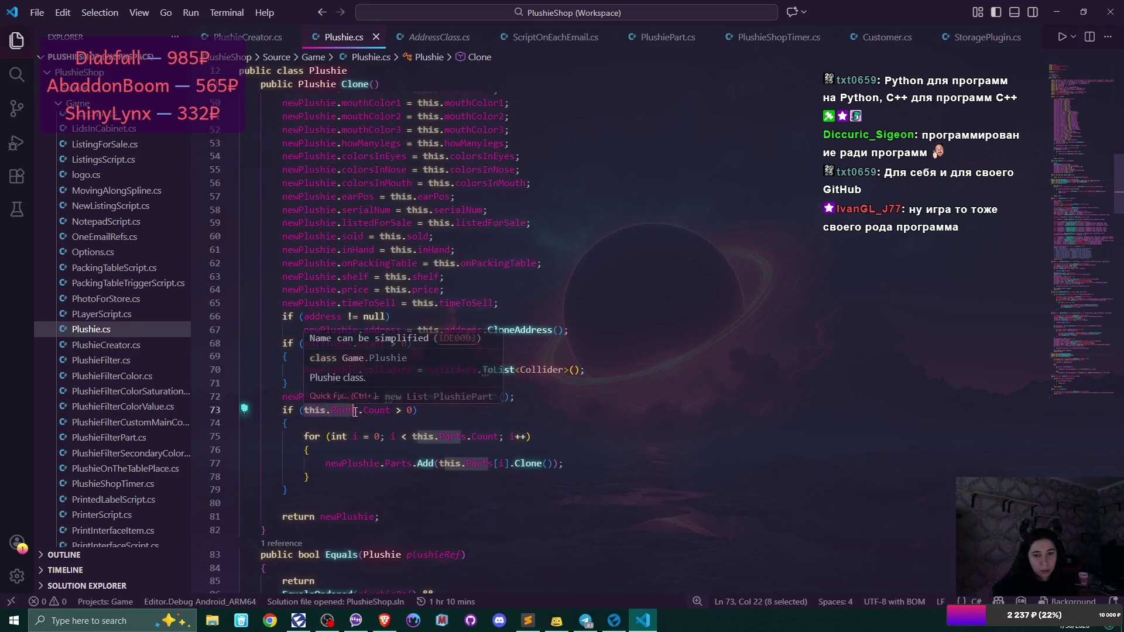
left_click_drag(307, 410, 359, 409)
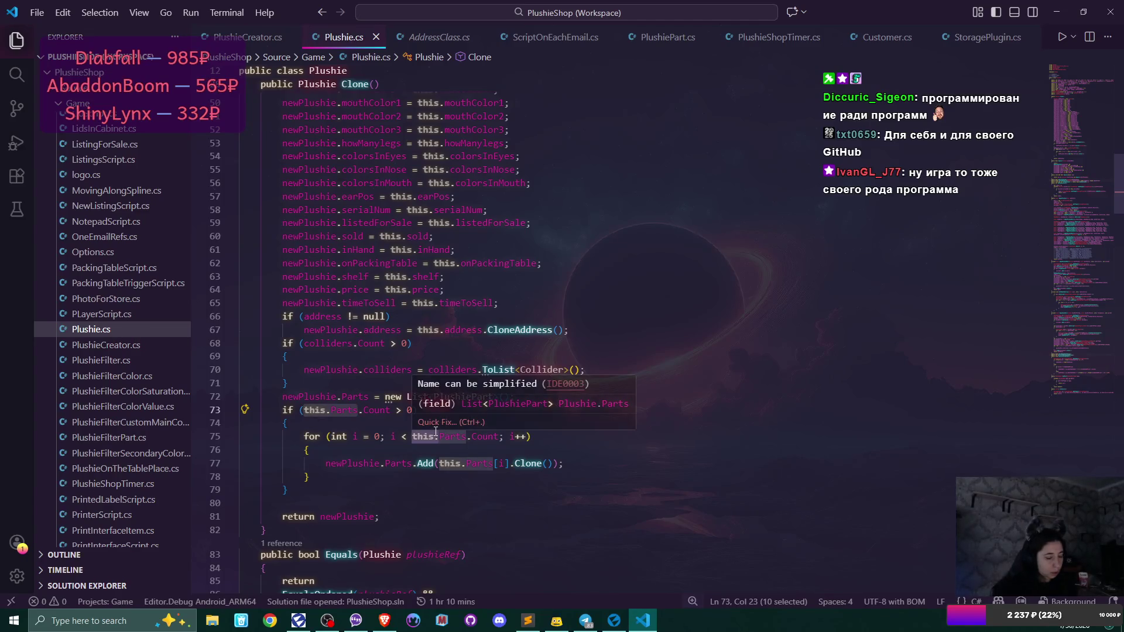
key("Left")
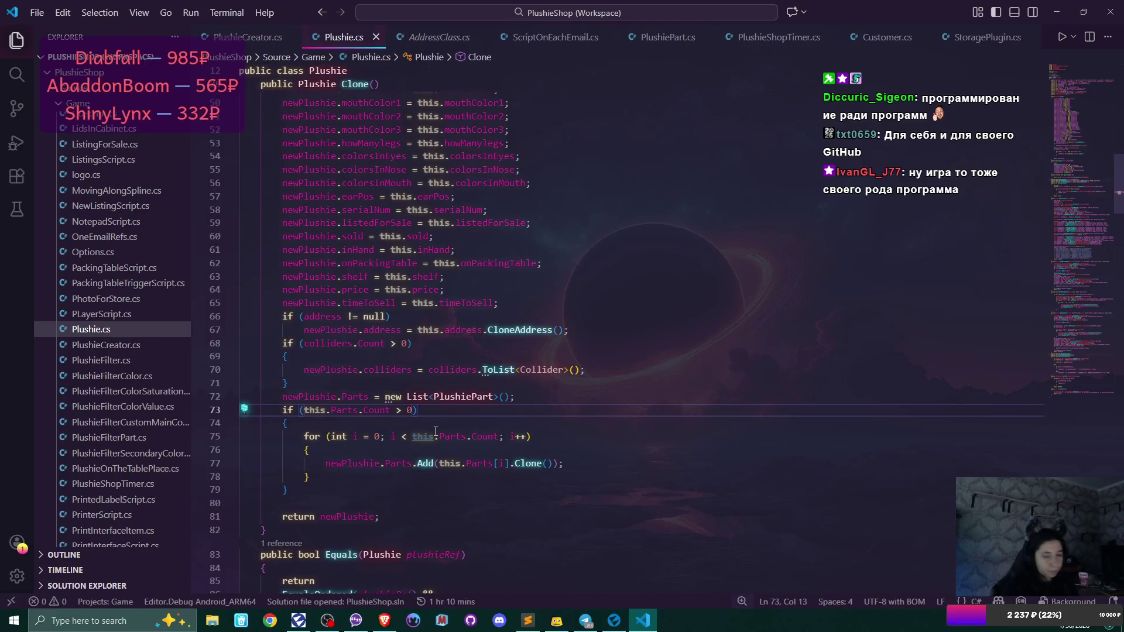
type("this.Parts")
type("!= null")
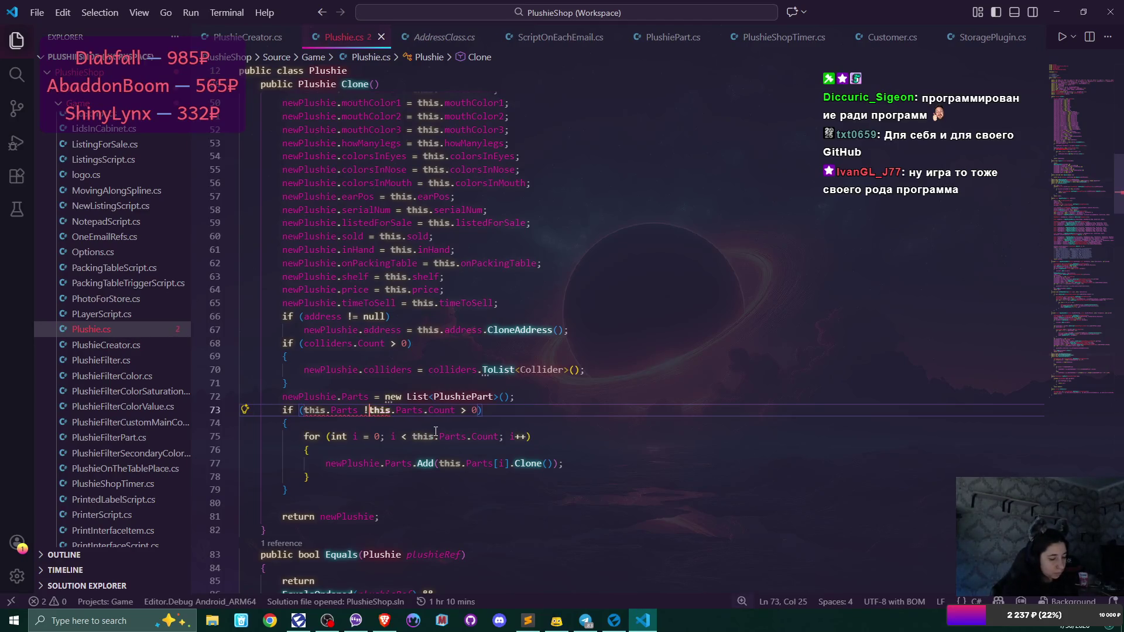